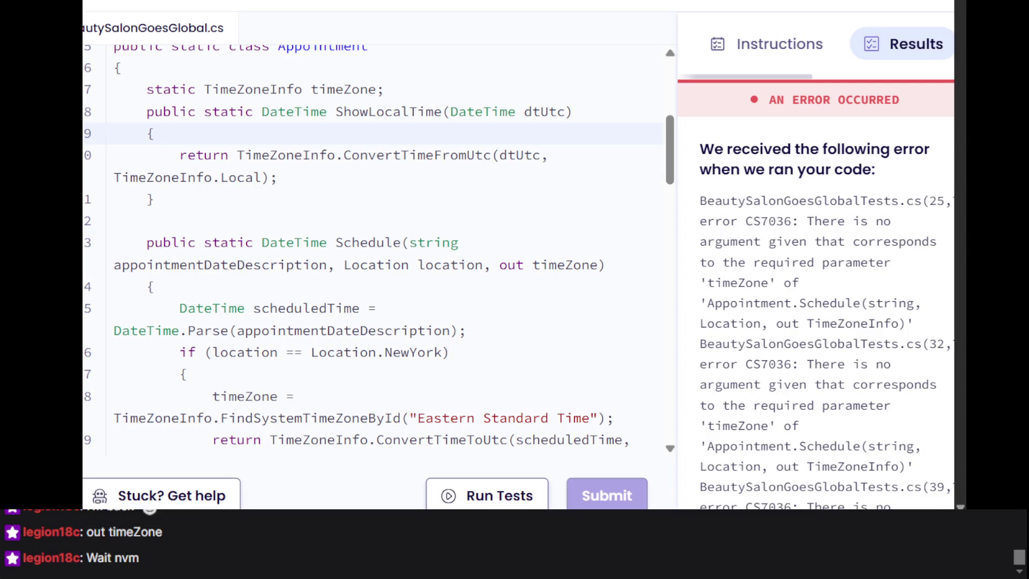
Insert TimeZoneInfo after 'out' so Schedule's parameter reads 'out TimeZoneInfo timeZone'
{"action": "left_click", "coordinate": [187, 247]}
{"action": "left_click", "coordinate": [536, 283]}
{"action": "key", "text": "Up"}
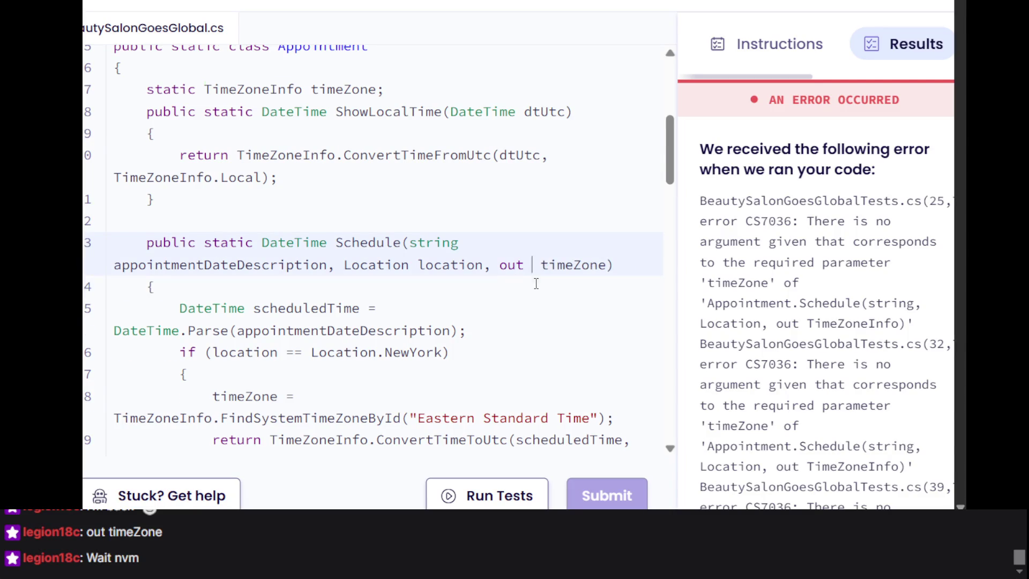
{"action": "type", "text": "TimeZoneInfo"}
{"action": "left_click", "coordinate": [534, 309]}
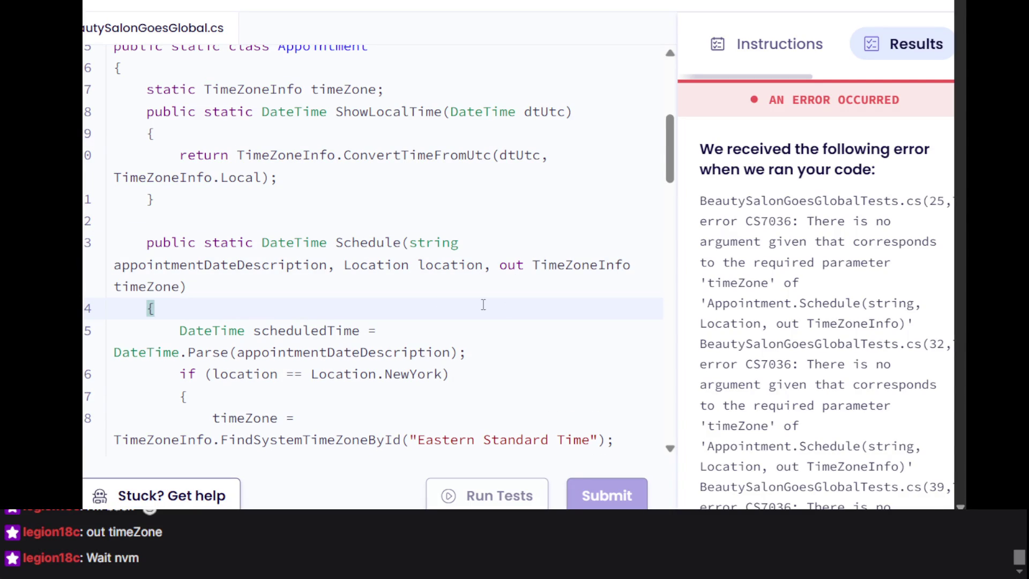
Review the scheduledTime parsing line, the New York return statement and every timeZone usage
{"action": "left_click", "coordinate": [424, 296]}
{"action": "left_click", "coordinate": [423, 328]}
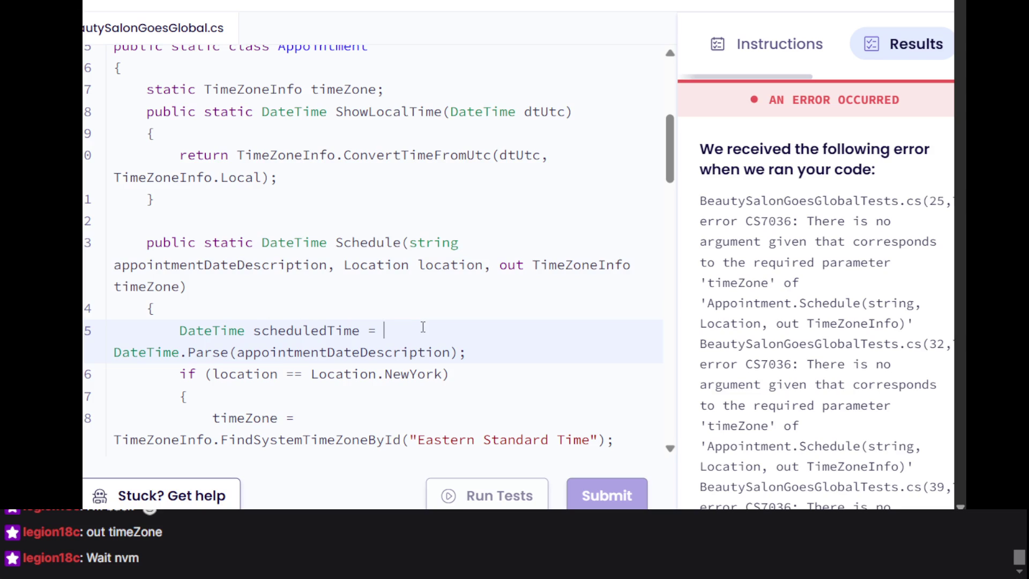
{"action": "scroll", "coordinate": [423, 325], "scroll_direction": "down", "scroll_amount": 2}
{"action": "scroll", "coordinate": [500, 220], "scroll_direction": "down", "scroll_amount": 1}
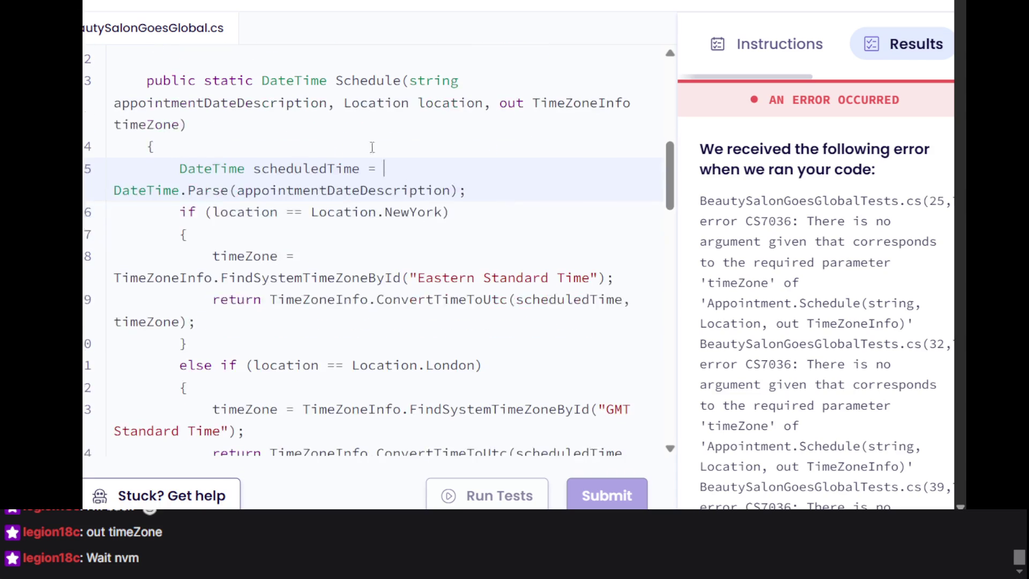
{"action": "left_click", "coordinate": [452, 114]}
{"action": "left_click", "coordinate": [572, 326]}
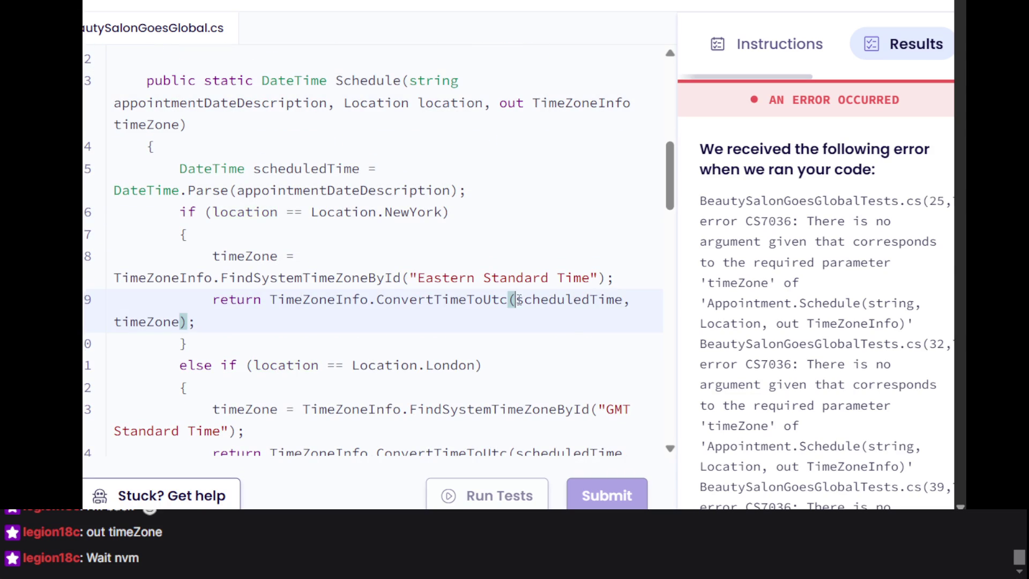
{"action": "scroll", "coordinate": [573, 326], "scroll_direction": "down", "scroll_amount": 1}
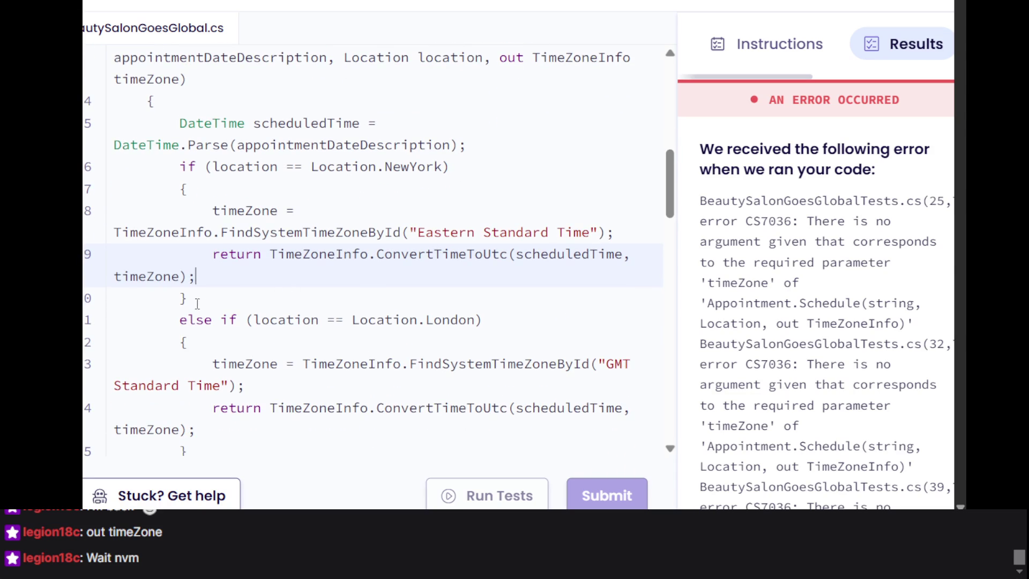
{"action": "left_click", "coordinate": [172, 288]}
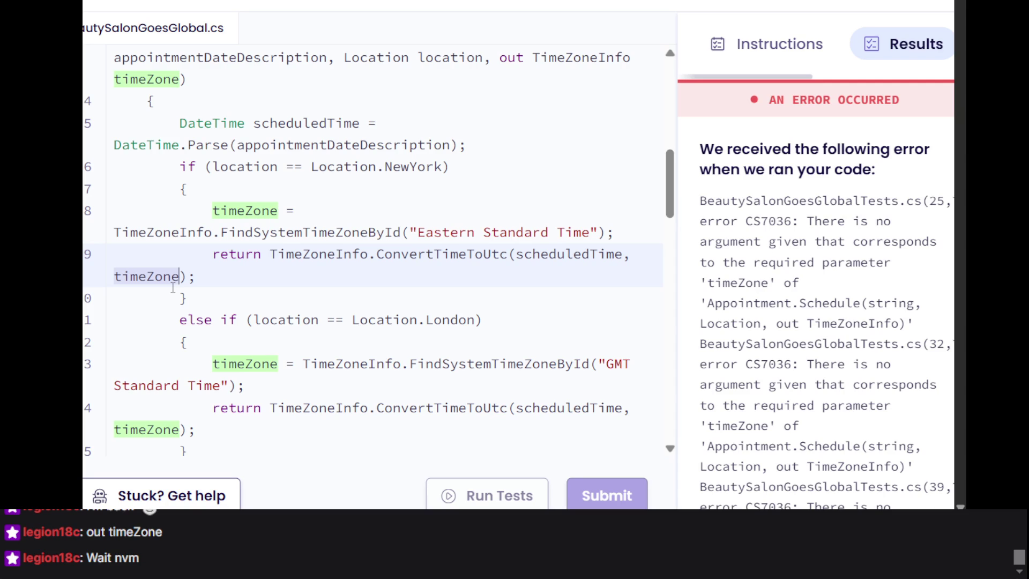
{"action": "scroll", "coordinate": [172, 288], "scroll_direction": "up", "scroll_amount": 3}
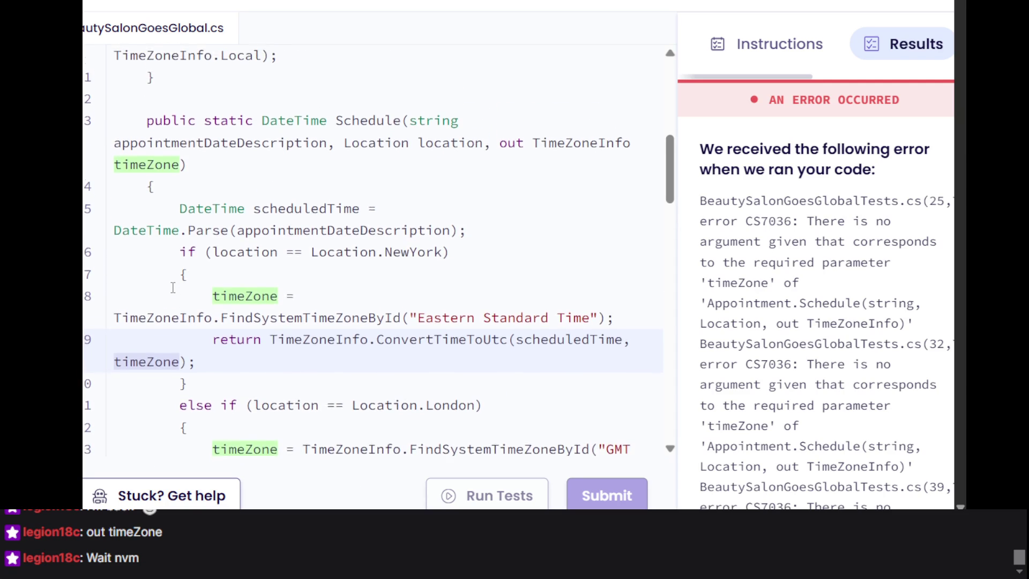
{"action": "scroll", "coordinate": [172, 288], "scroll_direction": "up", "scroll_amount": 1}
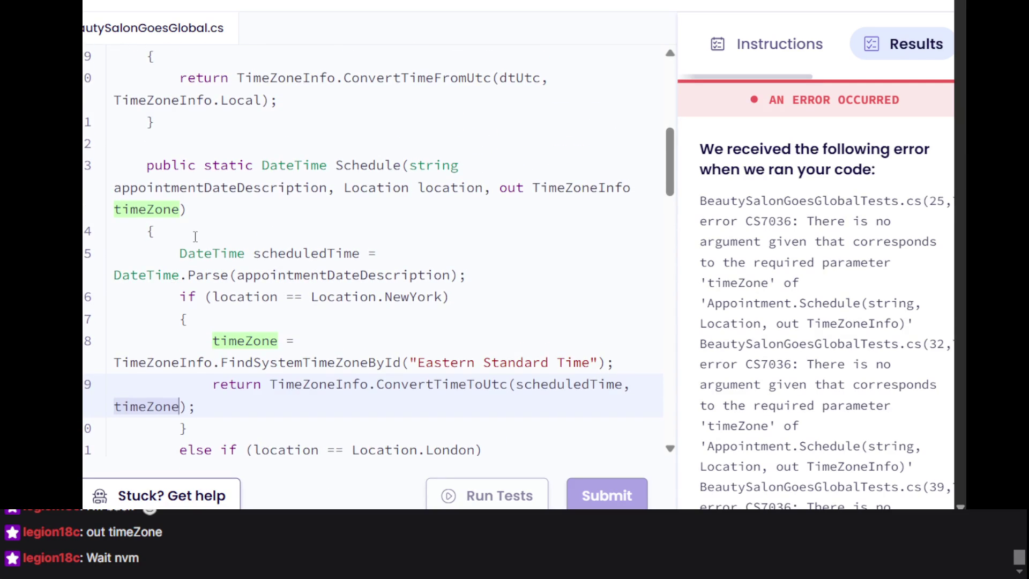
{"action": "scroll", "coordinate": [196, 237], "scroll_direction": "up", "scroll_amount": 1}
{"action": "scroll", "coordinate": [210, 179], "scroll_direction": "up", "scroll_amount": 1}
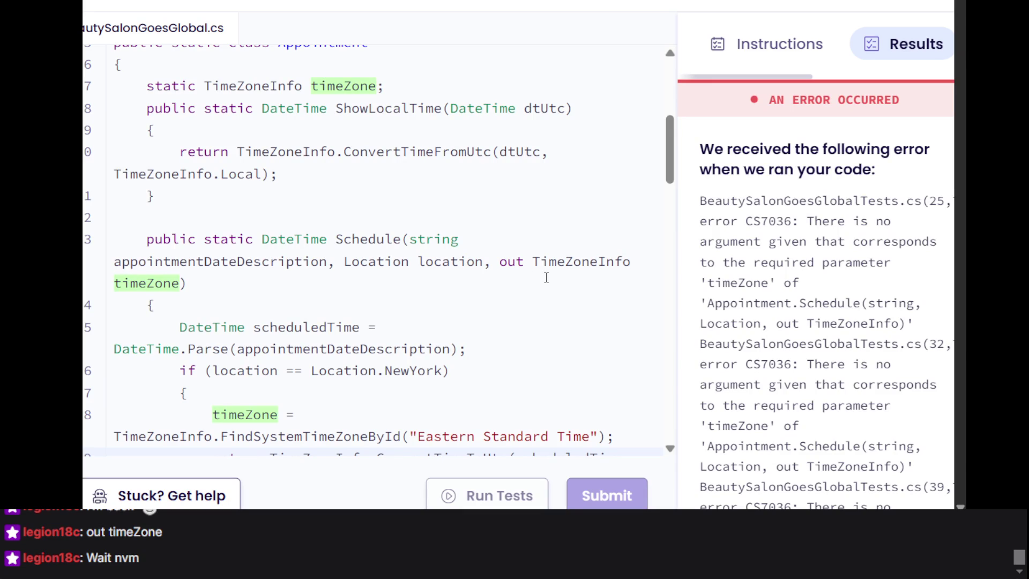
Move the 'static TimeZoneInfo timeZone;' field from the class top to just above Schedule
{"action": "triple_click", "coordinate": [280, 88]}
{"action": "key", "text": "ctrl+c"}
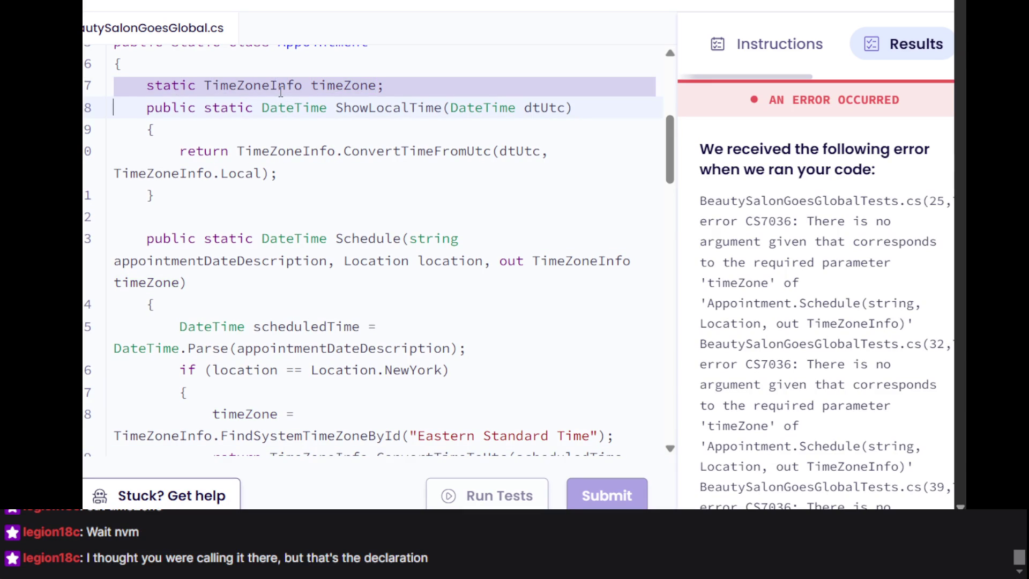
{"action": "key", "text": "BackSpace"}
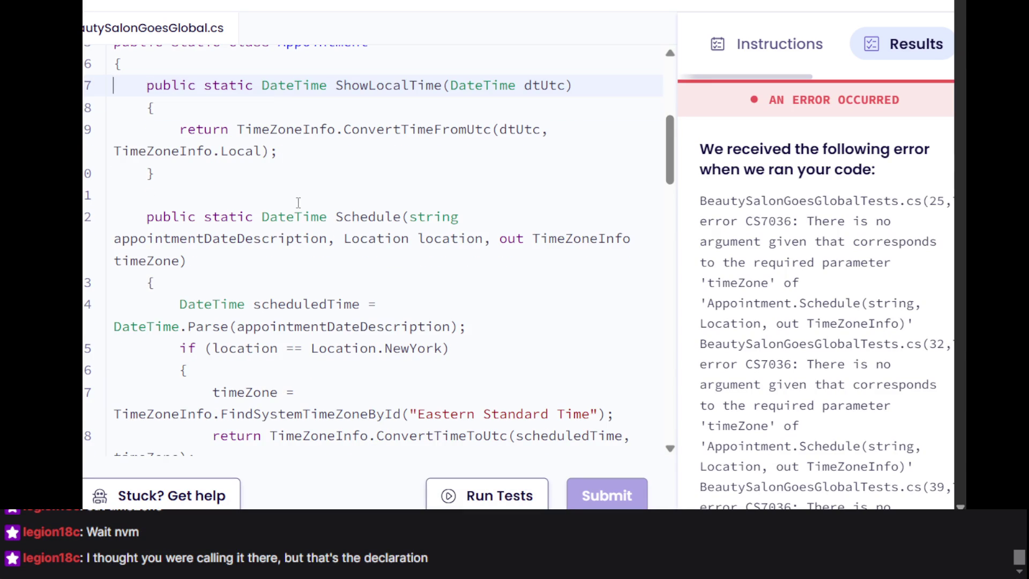
{"action": "left_click", "coordinate": [302, 201]}
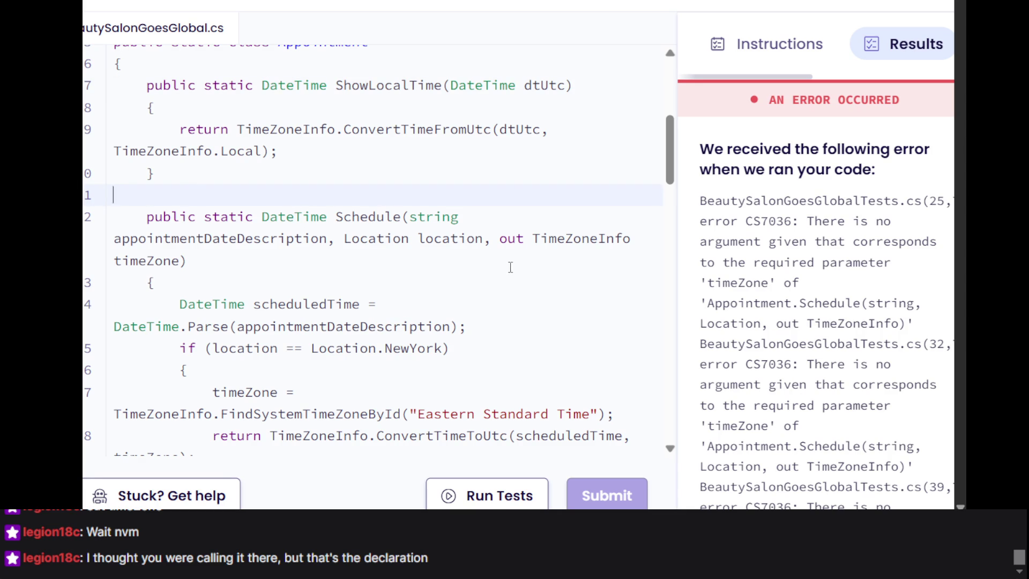
{"action": "scroll", "coordinate": [411, 253], "scroll_direction": "down", "scroll_amount": 1}
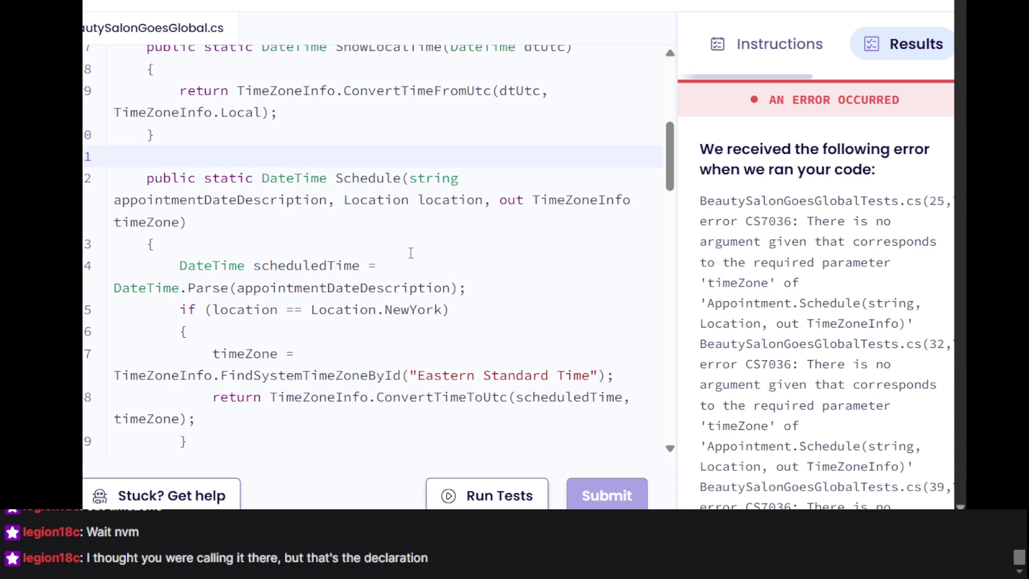
{"action": "key", "text": "Return"}
{"action": "key", "text": "ctrl+v"}
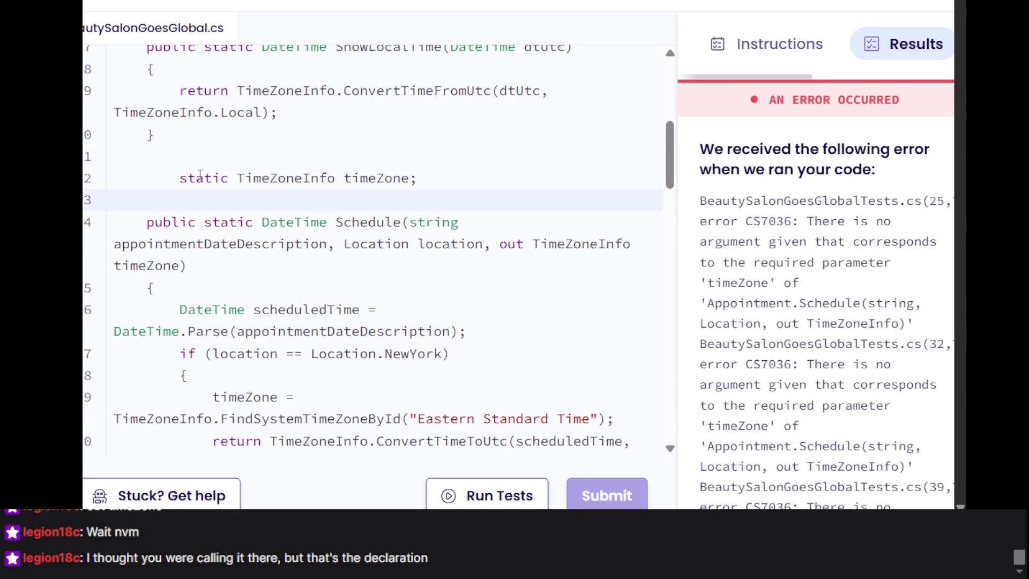
{"action": "key", "text": "Up"}
{"action": "key", "text": "Up"}
{"action": "key", "text": "BackSpace"}
Inspect the Schedule declaration and its out parameter's type
{"action": "left_click", "coordinate": [340, 256]}
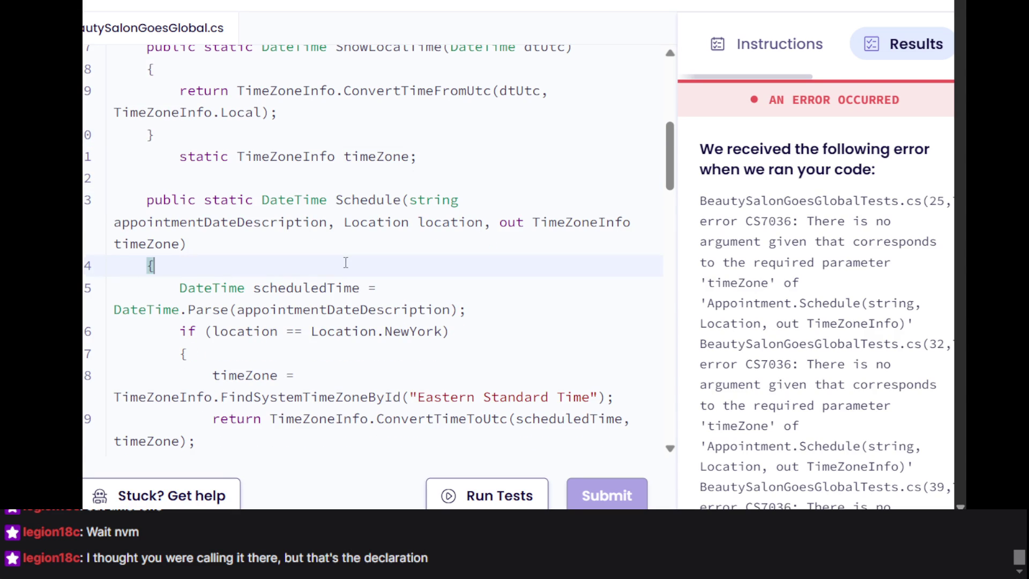
{"action": "scroll", "coordinate": [342, 260], "scroll_direction": "down", "scroll_amount": 2}
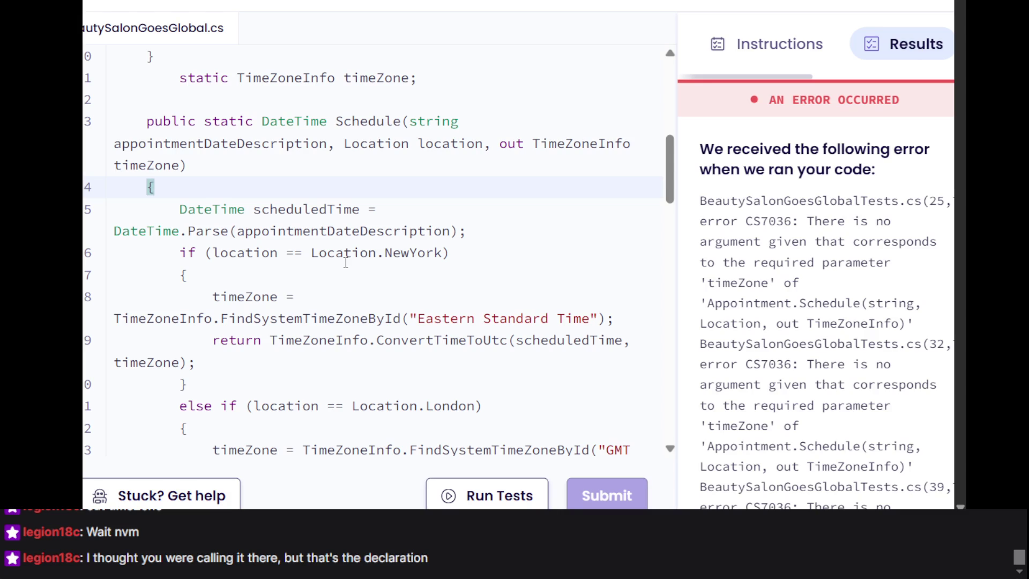
{"action": "left_click", "coordinate": [571, 155]}
{"action": "triple_click", "coordinate": [571, 155]}
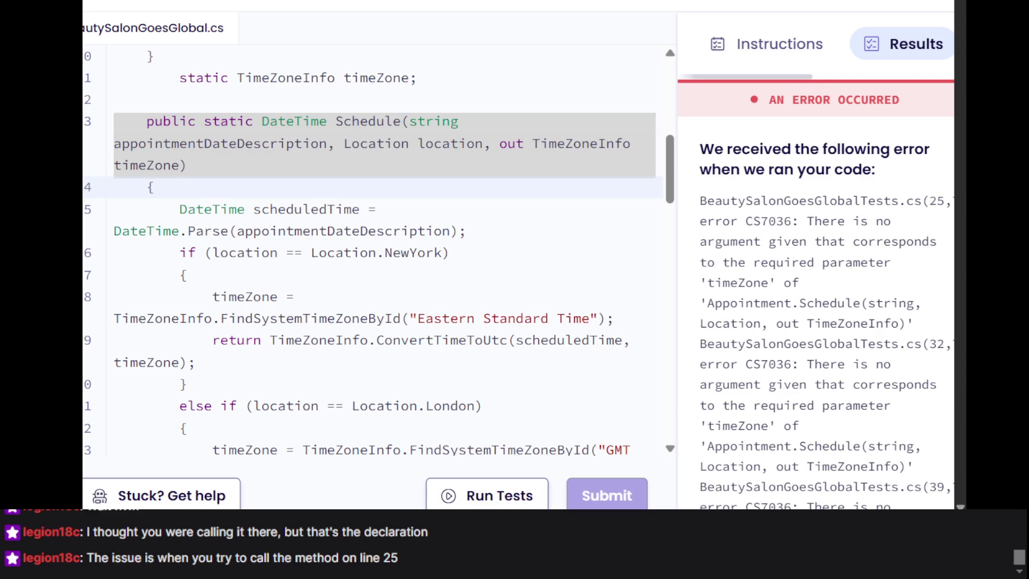
{"action": "left_click", "coordinate": [120, 274]}
{"action": "scroll", "coordinate": [375, 268], "scroll_direction": "down", "scroll_amount": 3}
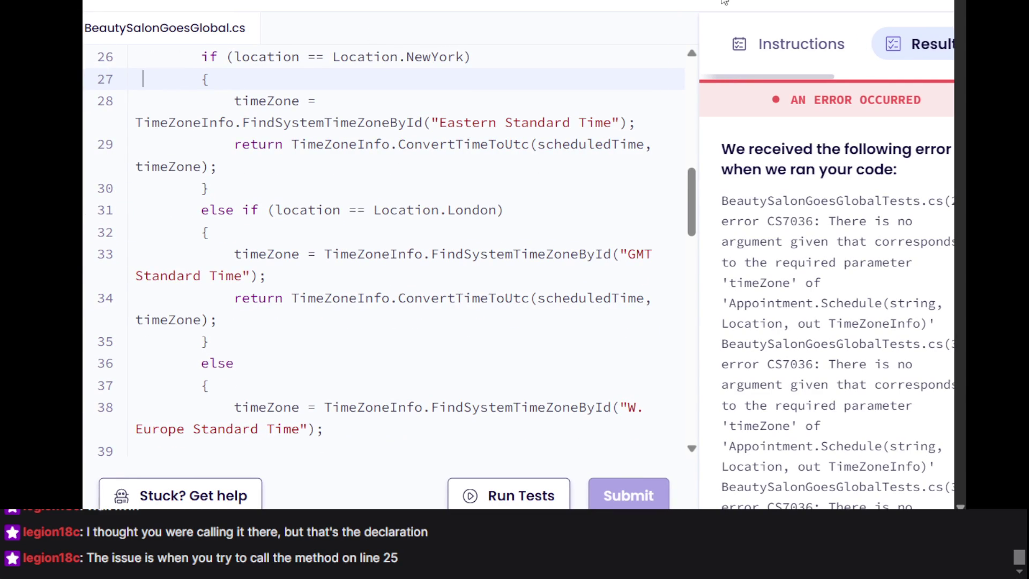
{"action": "scroll", "coordinate": [450, 214], "scroll_direction": "up", "scroll_amount": 1}
{"action": "scroll", "coordinate": [376, 169], "scroll_direction": "up", "scroll_amount": 1}
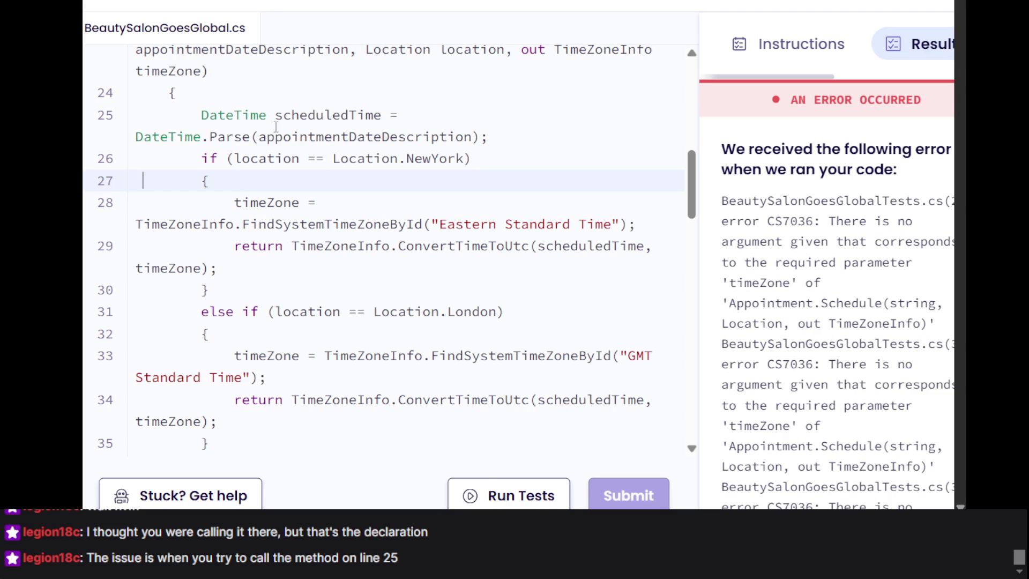
{"action": "triple_click", "coordinate": [276, 126]}
{"action": "scroll", "coordinate": [276, 127], "scroll_direction": "up", "scroll_amount": 1}
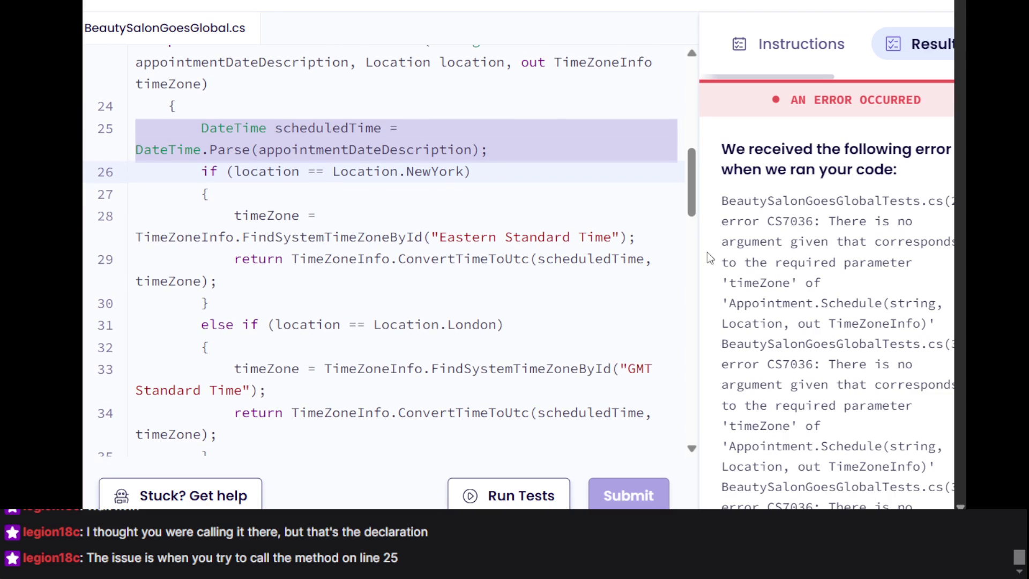
{"action": "left_click", "coordinate": [556, 239]}
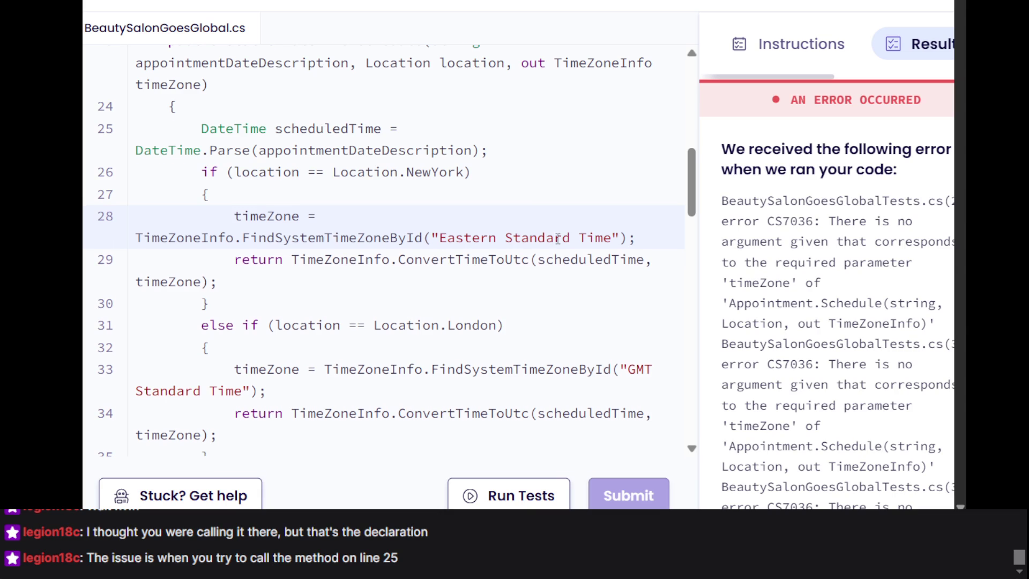
{"action": "scroll", "coordinate": [557, 238], "scroll_direction": "up", "scroll_amount": 1}
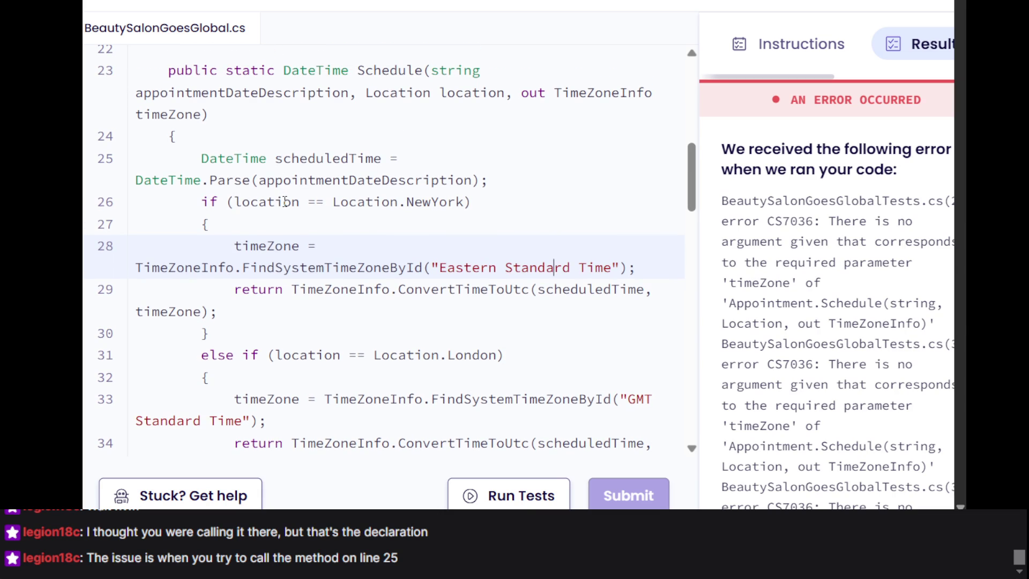
{"action": "scroll", "coordinate": [284, 202], "scroll_direction": "up", "scroll_amount": 1}
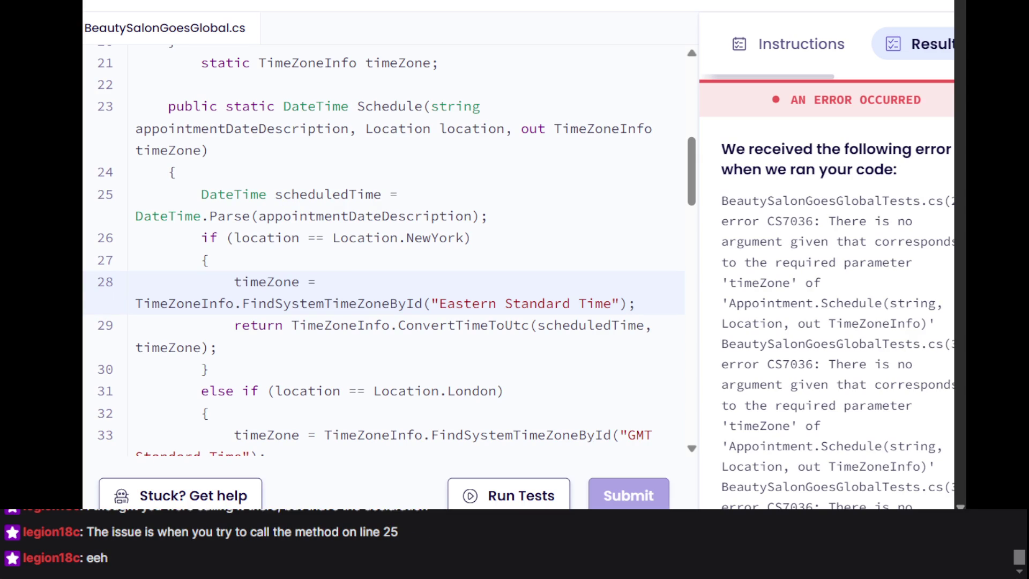
{"action": "left_click", "coordinate": [140, 216]}
{"action": "scroll", "coordinate": [840, 358], "scroll_direction": "right", "scroll_amount": 1}
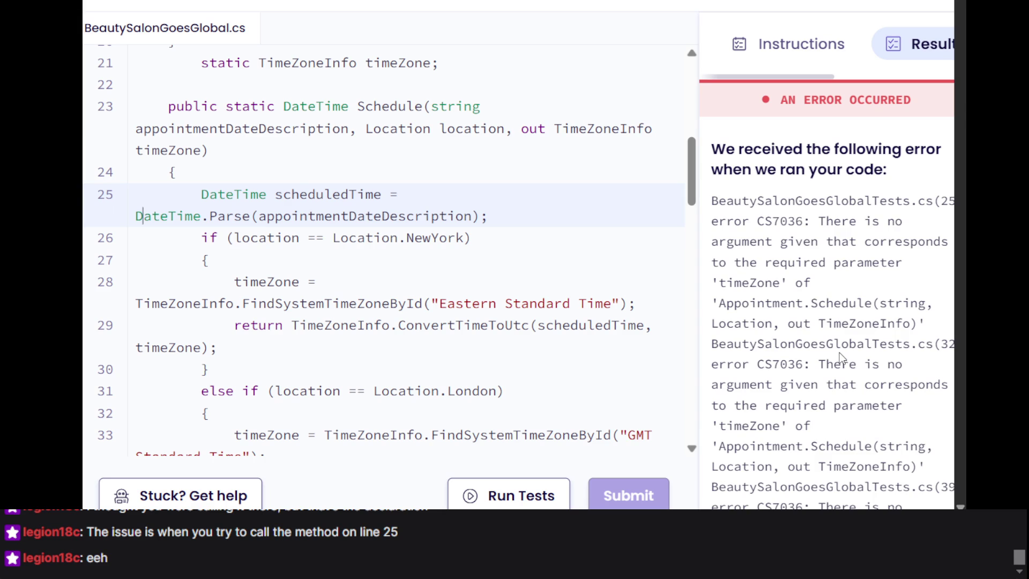
{"action": "scroll", "coordinate": [840, 357], "scroll_direction": "down", "scroll_amount": 3}
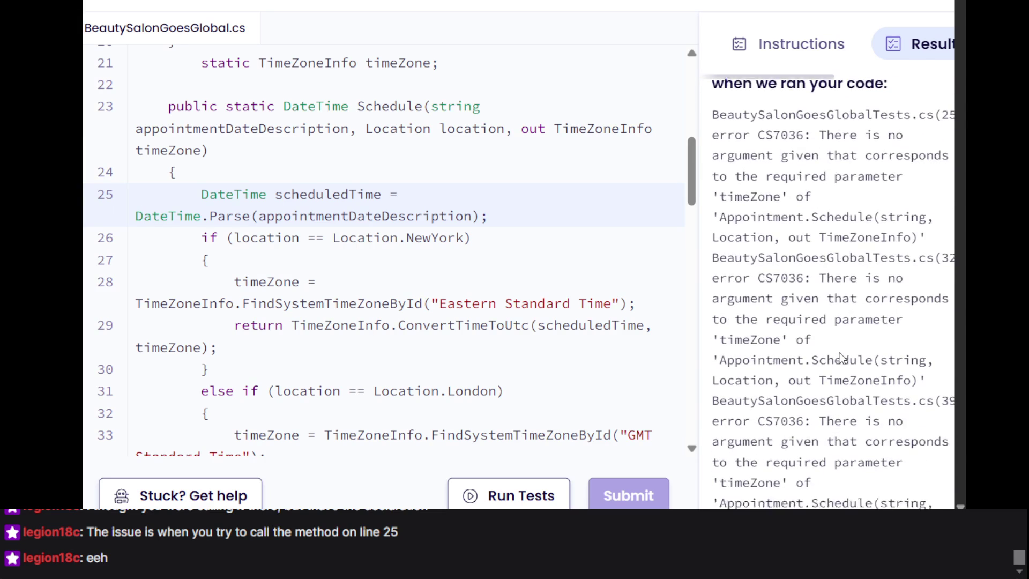
{"action": "scroll", "coordinate": [840, 353], "scroll_direction": "up", "scroll_amount": 3}
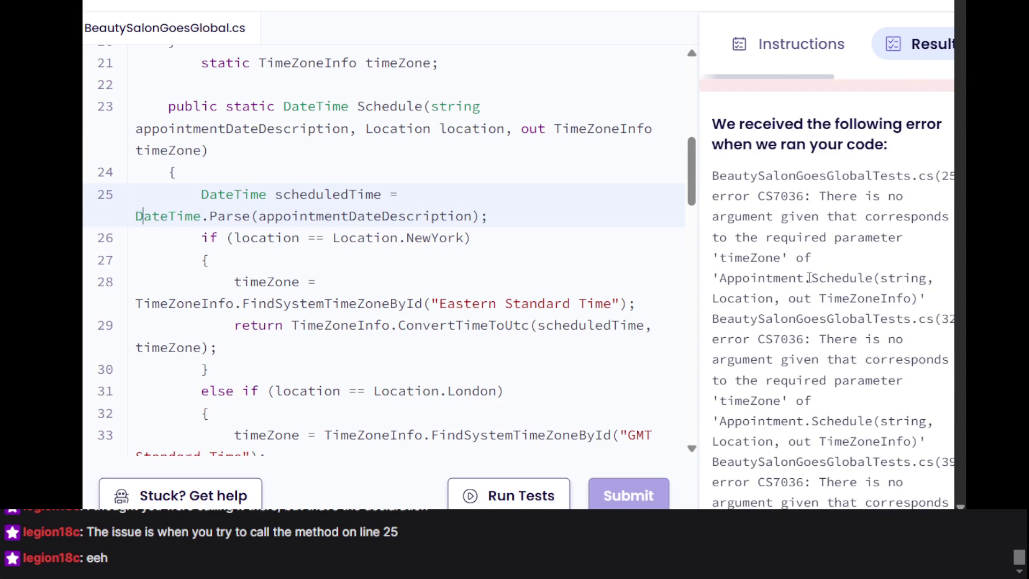
{"action": "scroll", "coordinate": [809, 276], "scroll_direction": "right", "scroll_amount": 2}
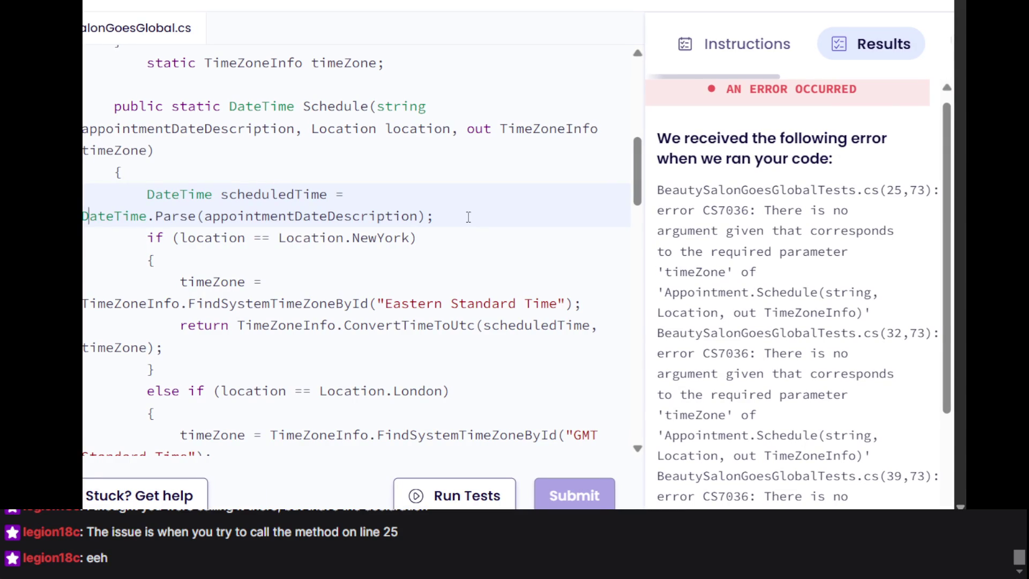
{"action": "scroll", "coordinate": [383, 269], "scroll_direction": "left", "scroll_amount": 2}
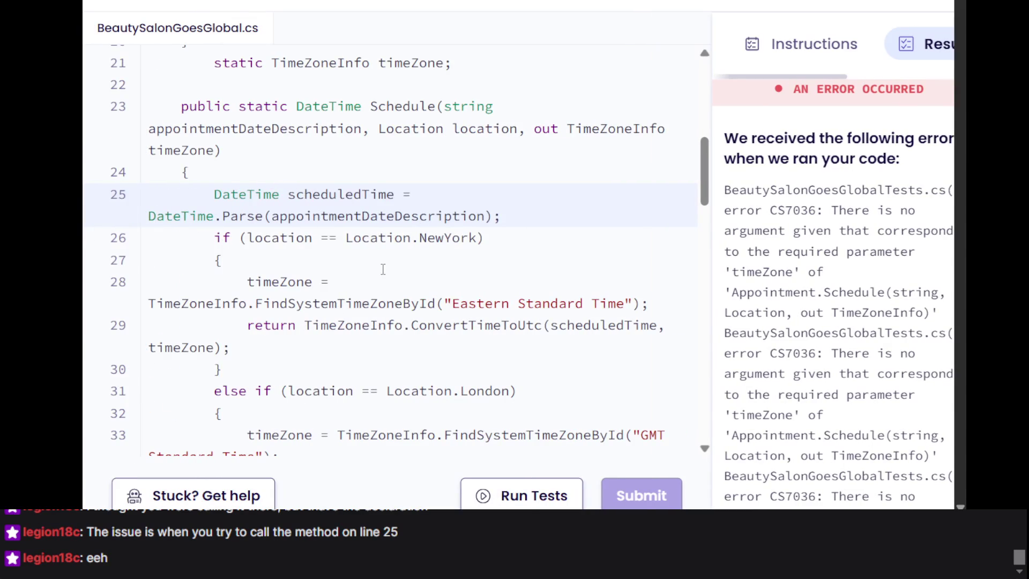
{"action": "mouse_move", "coordinate": [534, 130]}
{"action": "left_mouse_down"}
{"action": "mouse_move", "coordinate": [379, 130]}
{"action": "mouse_move", "coordinate": [231, 163]}
{"action": "left_mouse_up"}
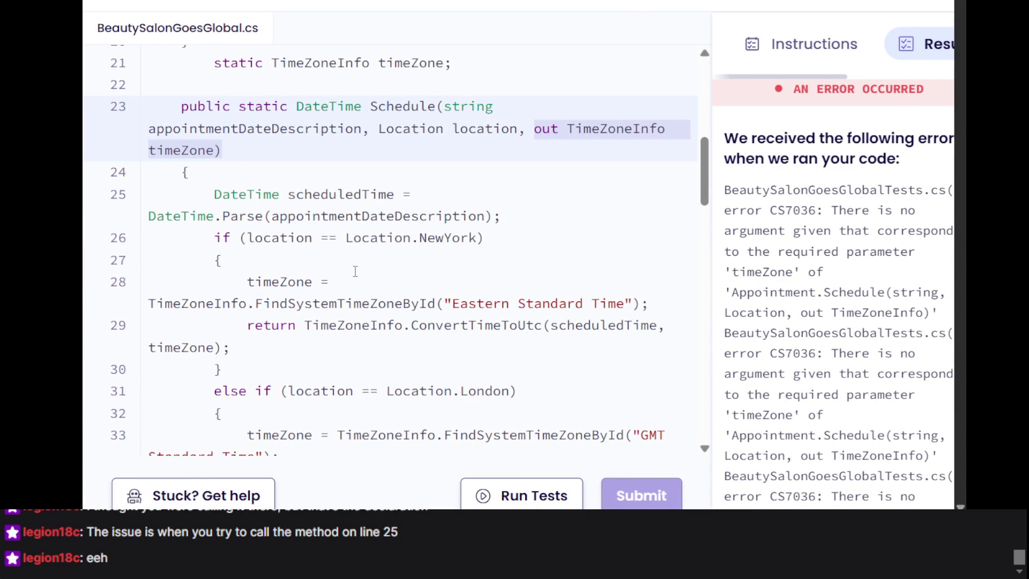
{"action": "scroll", "coordinate": [355, 271], "scroll_direction": "up", "scroll_amount": 3}
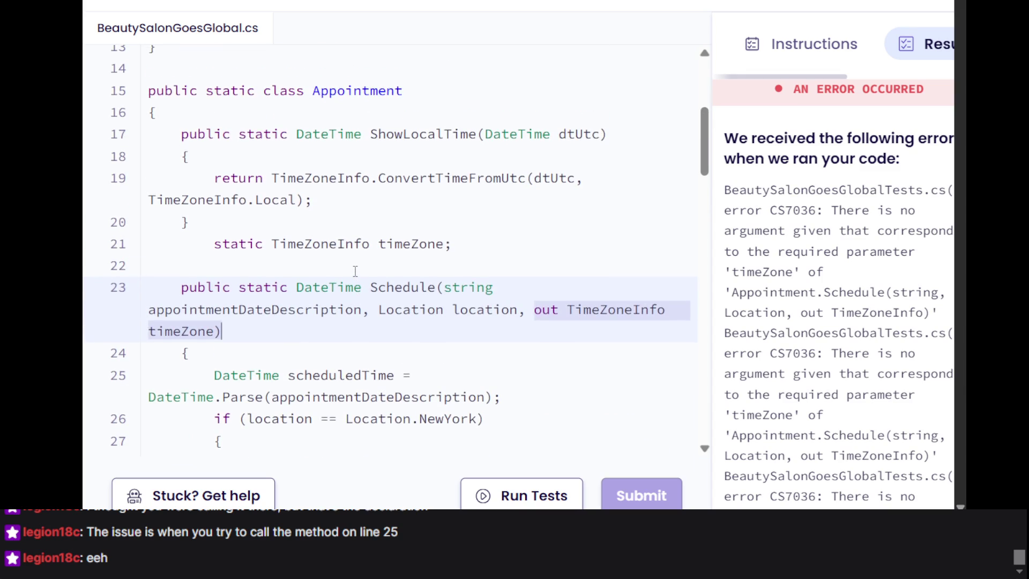
{"action": "scroll", "coordinate": [354, 272], "scroll_direction": "down", "scroll_amount": 2}
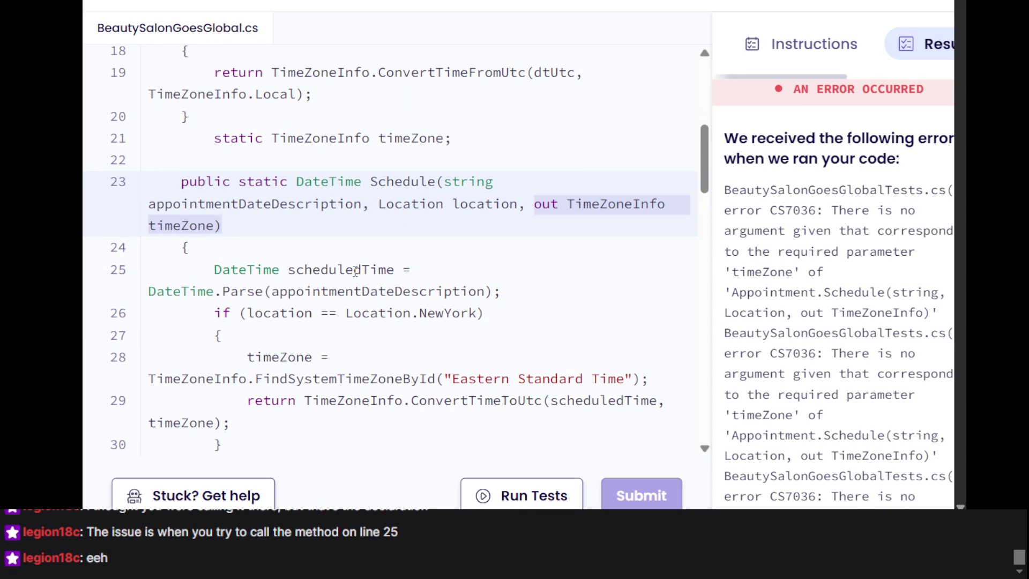
{"action": "scroll", "coordinate": [354, 271], "scroll_direction": "up", "scroll_amount": 1}
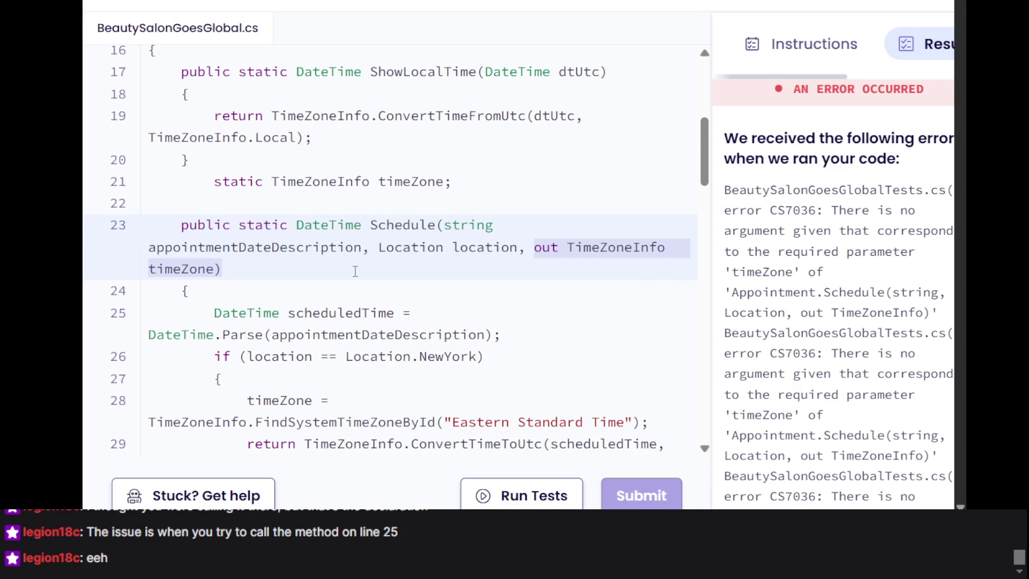
{"action": "scroll", "coordinate": [355, 271], "scroll_direction": "up", "scroll_amount": 1}
{"action": "left_click", "coordinate": [355, 271]}
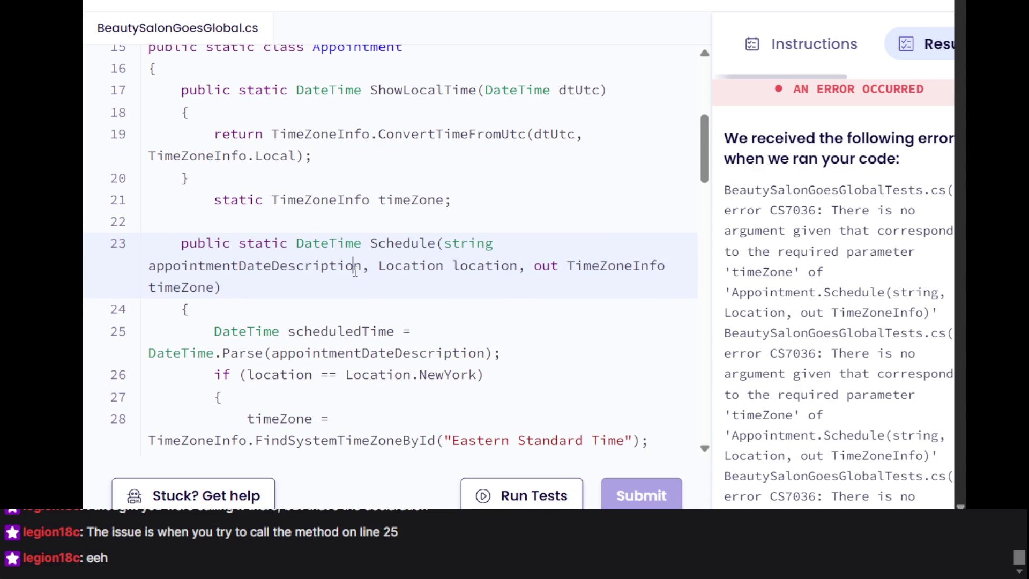
{"action": "left_click", "coordinate": [533, 268]}
{"action": "left_click_drag", "start_coordinate": [533, 267], "coordinate": [535, 288]}
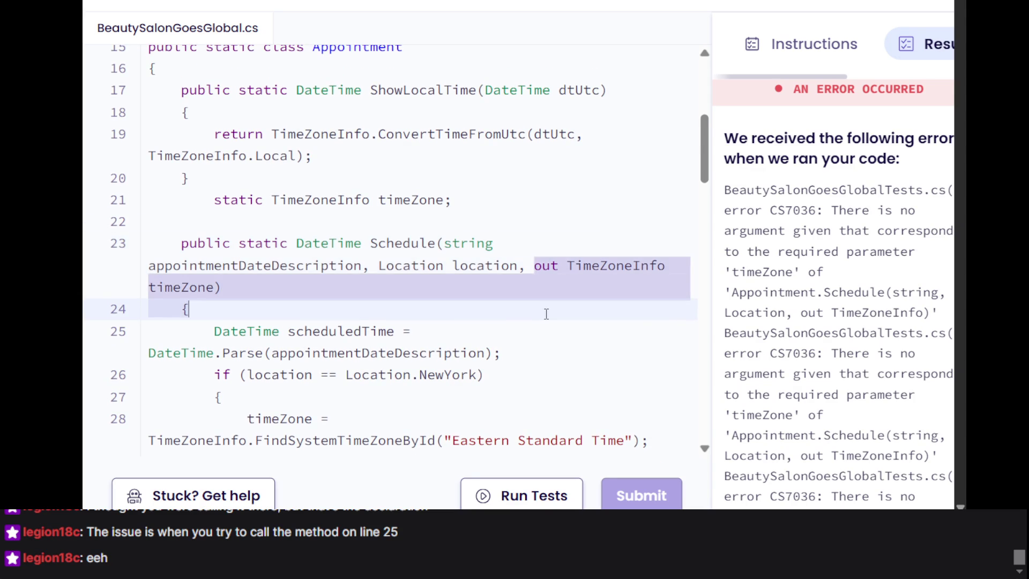
{"action": "scroll", "coordinate": [541, 300], "scroll_direction": "down", "scroll_amount": 12}
{"action": "scroll", "coordinate": [546, 313], "scroll_direction": "down", "scroll_amount": 4}
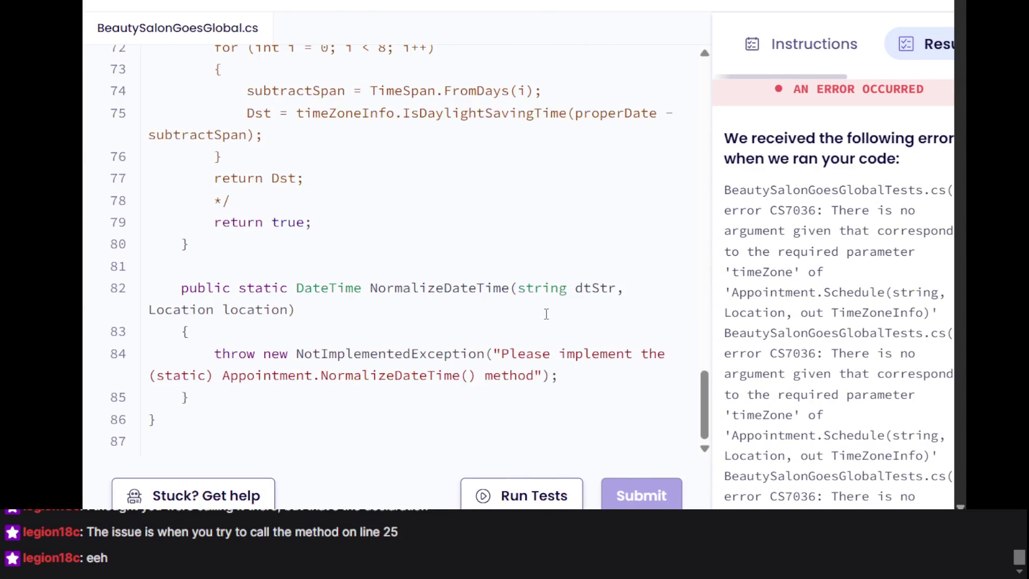
{"action": "scroll", "coordinate": [546, 313], "scroll_direction": "up", "scroll_amount": 7}
{"action": "scroll", "coordinate": [546, 313], "scroll_direction": "up", "scroll_amount": 5}
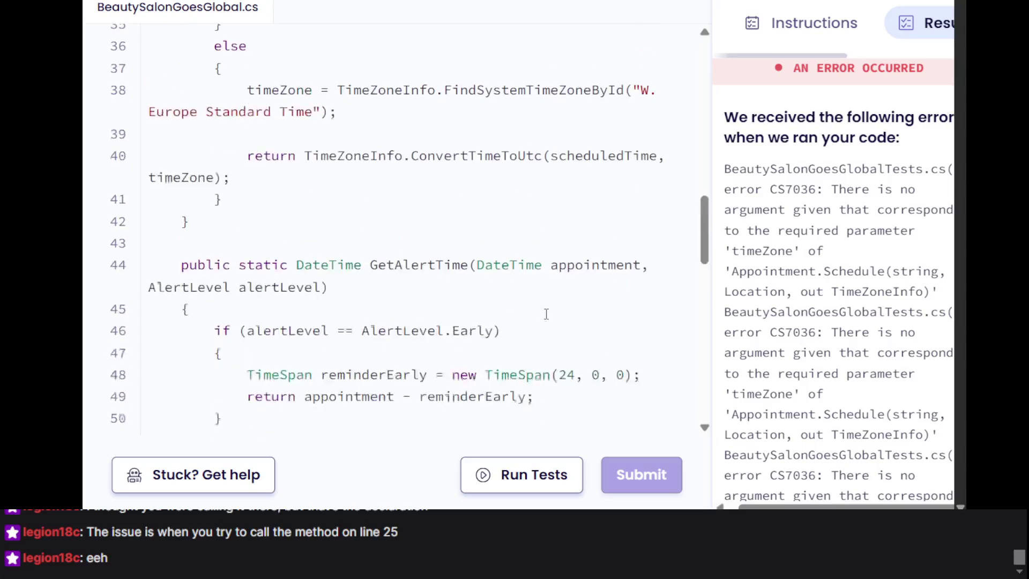
{"action": "scroll", "coordinate": [546, 313], "scroll_direction": "down", "scroll_amount": 2}
{"action": "scroll", "coordinate": [546, 313], "scroll_direction": "down", "scroll_amount": 10}
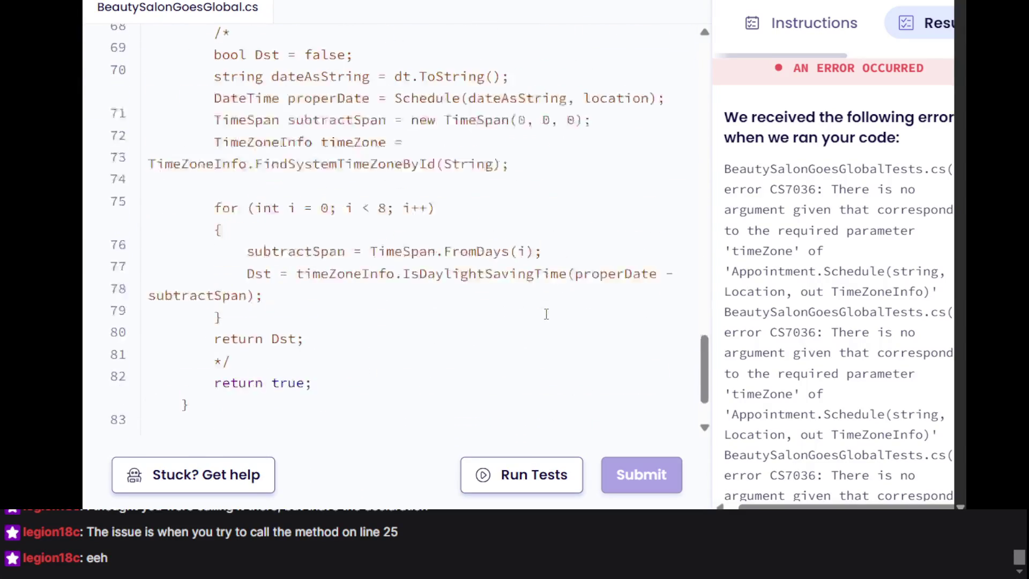
{"action": "scroll", "coordinate": [545, 313], "scroll_direction": "up", "scroll_amount": 18}
{"action": "scroll", "coordinate": [549, 300], "scroll_direction": "down", "scroll_amount": 1}
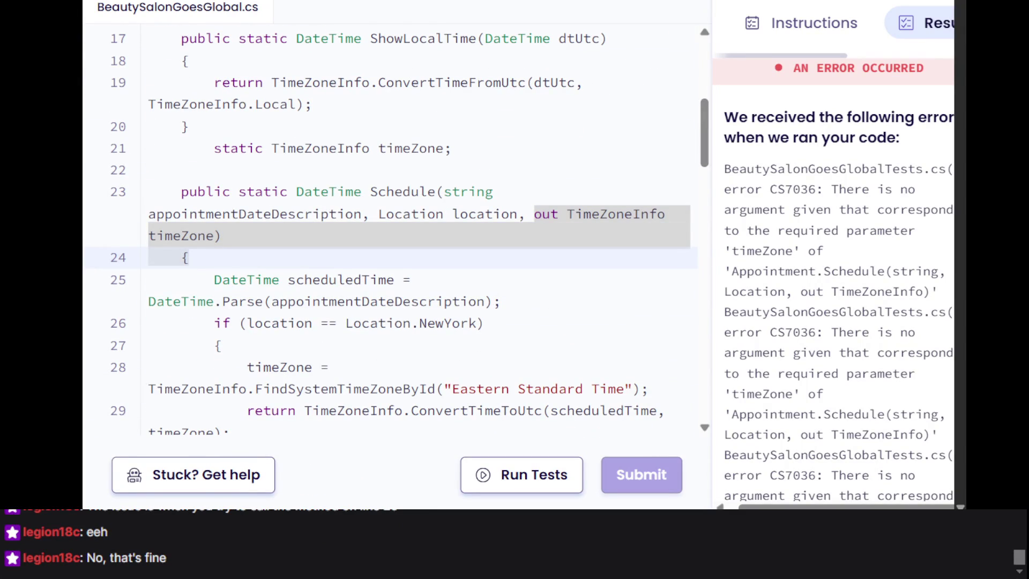
{"action": "left_click", "coordinate": [445, 259]}
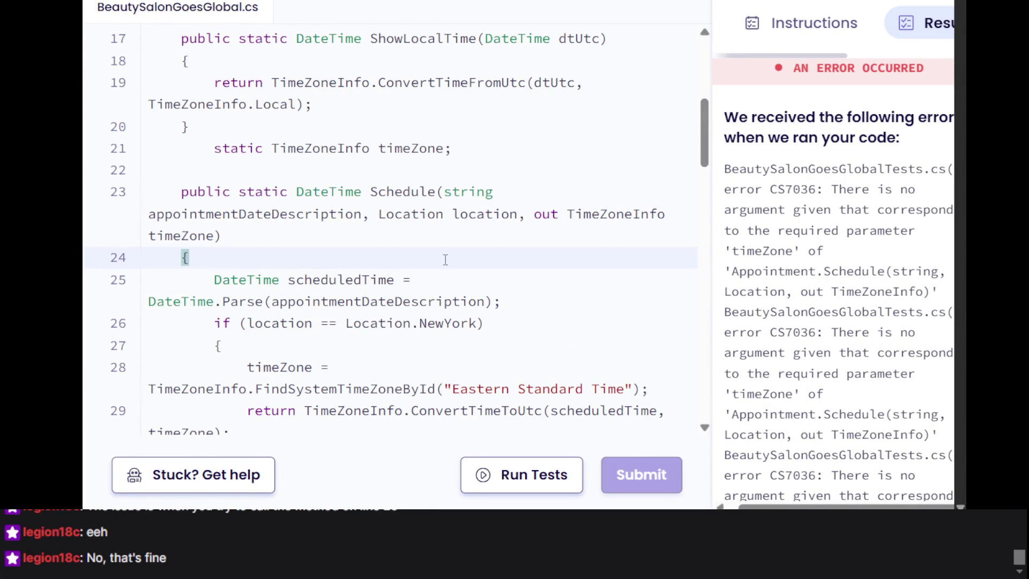
{"action": "scroll", "coordinate": [445, 260], "scroll_direction": "down", "scroll_amount": 3}
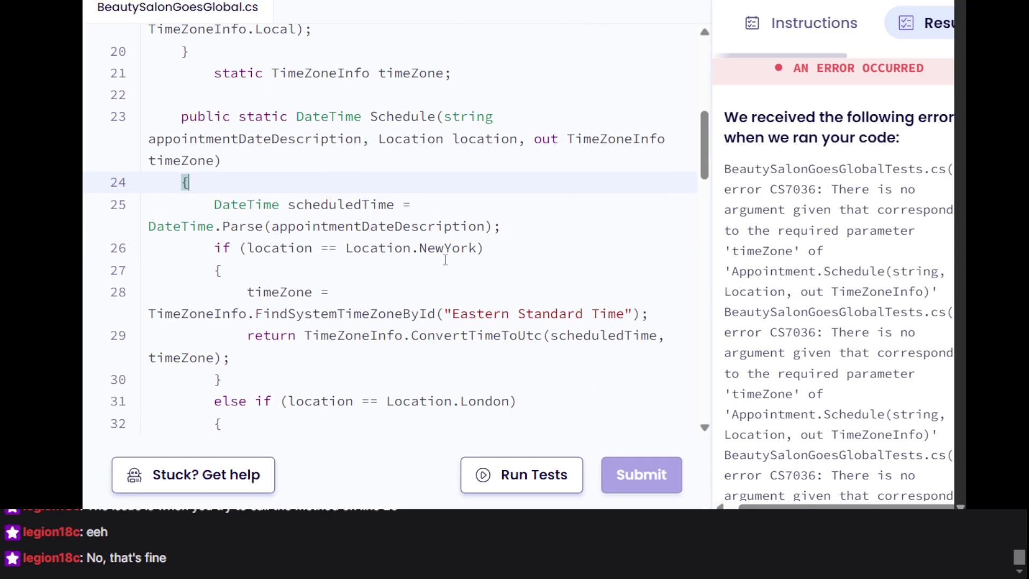
{"action": "scroll", "coordinate": [446, 259], "scroll_direction": "up", "scroll_amount": 1}
{"action": "scroll", "coordinate": [445, 259], "scroll_direction": "up", "scroll_amount": 1}
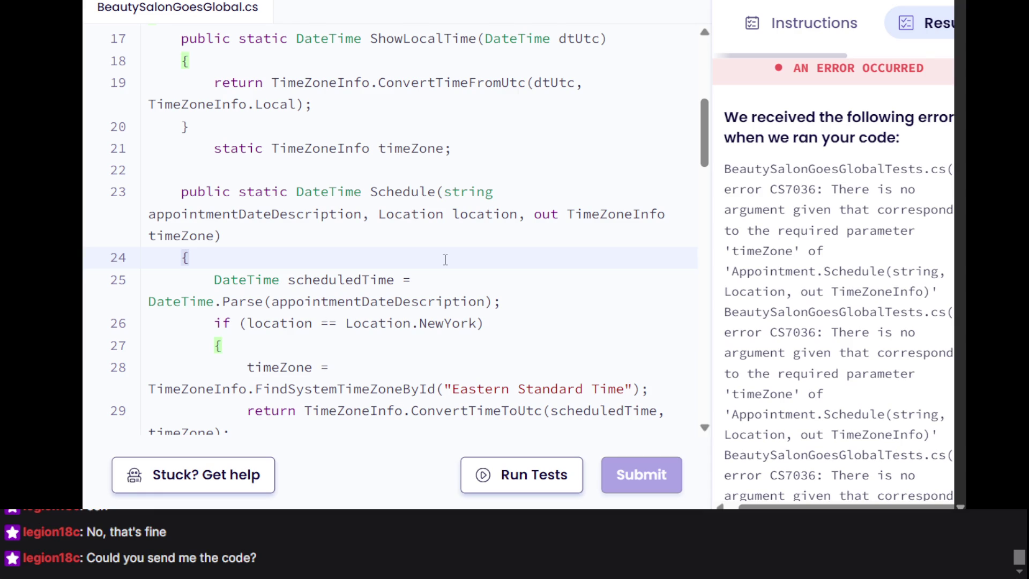
Select all the BeautySalonGoesGlobal.cs code with Ctrl+A and copy it
{"action": "key", "text": "ctrl+a"}
{"action": "key", "text": "ctrl+c"}
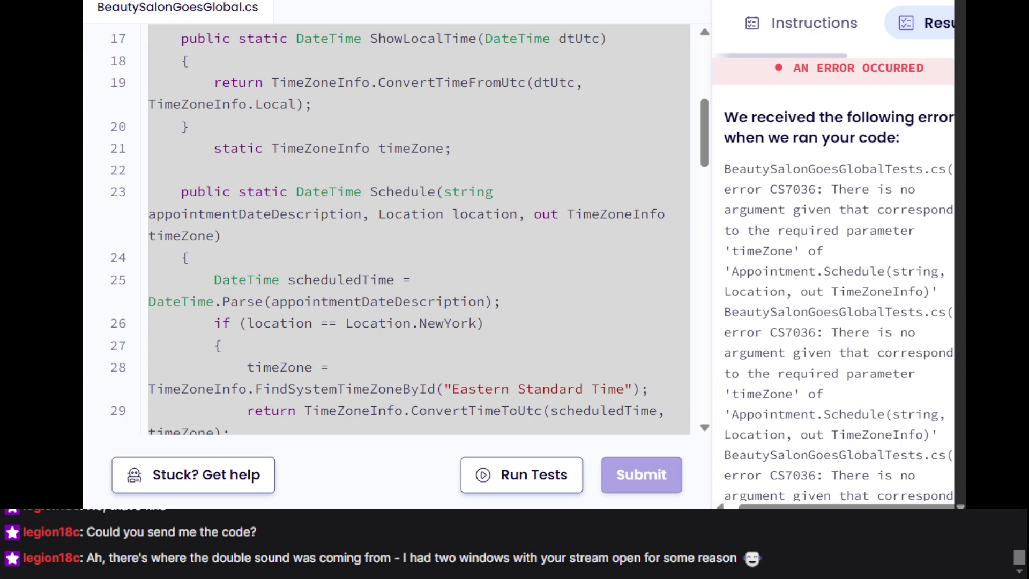
Scroll through the Beauty Salon code and its error, then switch to the Khan Academy lesson page
{"action": "left_click", "coordinate": [487, 273]}
{"action": "scroll", "coordinate": [487, 273], "scroll_direction": "down", "scroll_amount": 5}
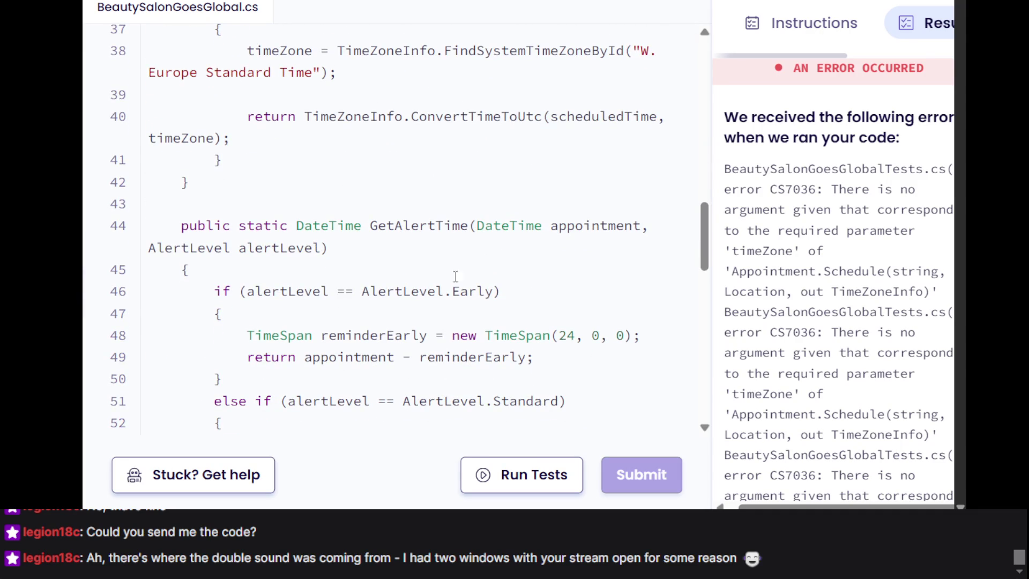
{"action": "scroll", "coordinate": [425, 266], "scroll_direction": "down", "scroll_amount": 8}
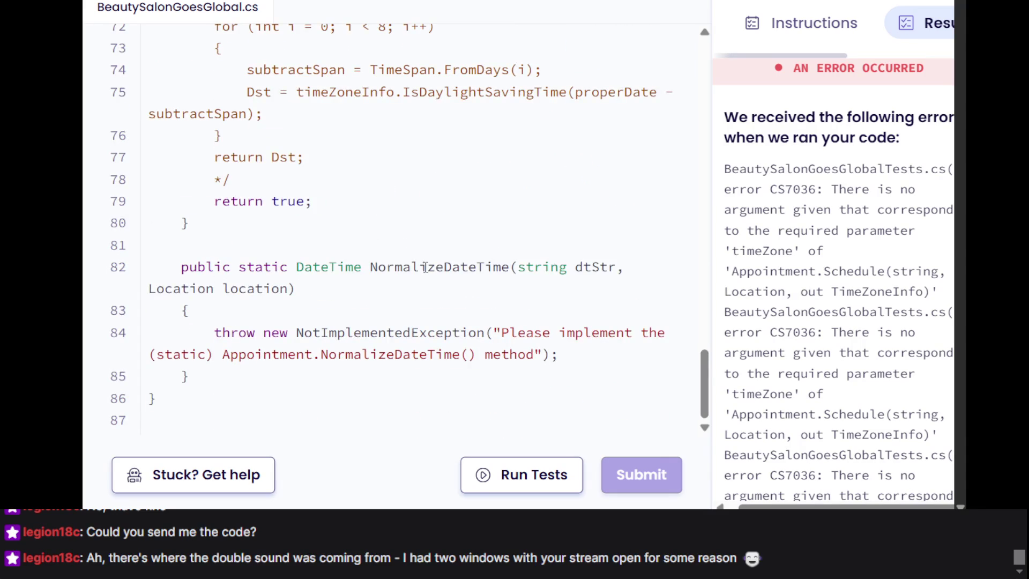
{"action": "scroll", "coordinate": [424, 267], "scroll_direction": "up", "scroll_amount": 1}
{"action": "scroll", "coordinate": [422, 177], "scroll_direction": "down", "scroll_amount": 1}
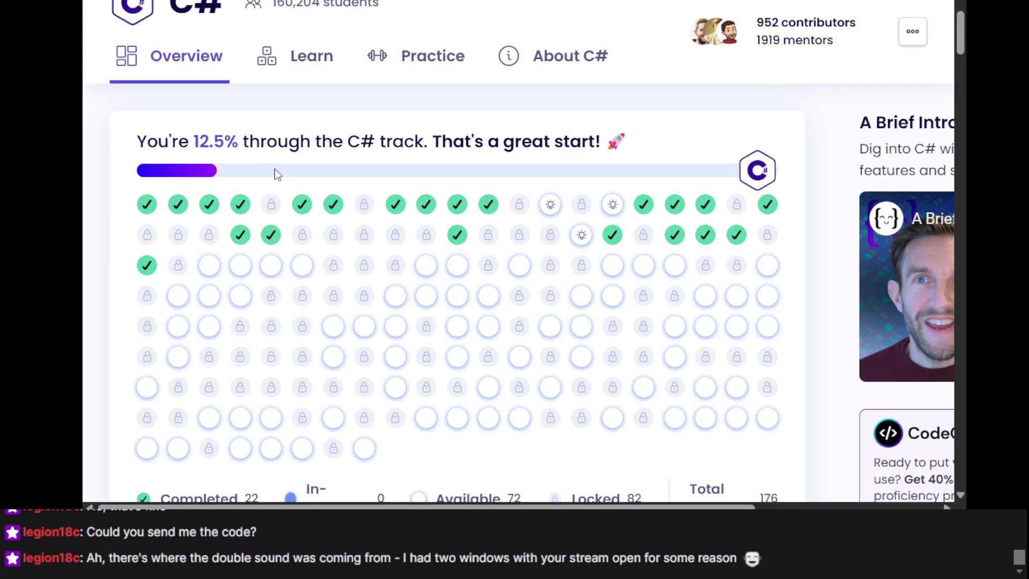
{"action": "scroll", "coordinate": [259, 298], "scroll_direction": "down", "scroll_amount": 10}
{"action": "scroll", "coordinate": [260, 304], "scroll_direction": "up", "scroll_amount": 10}
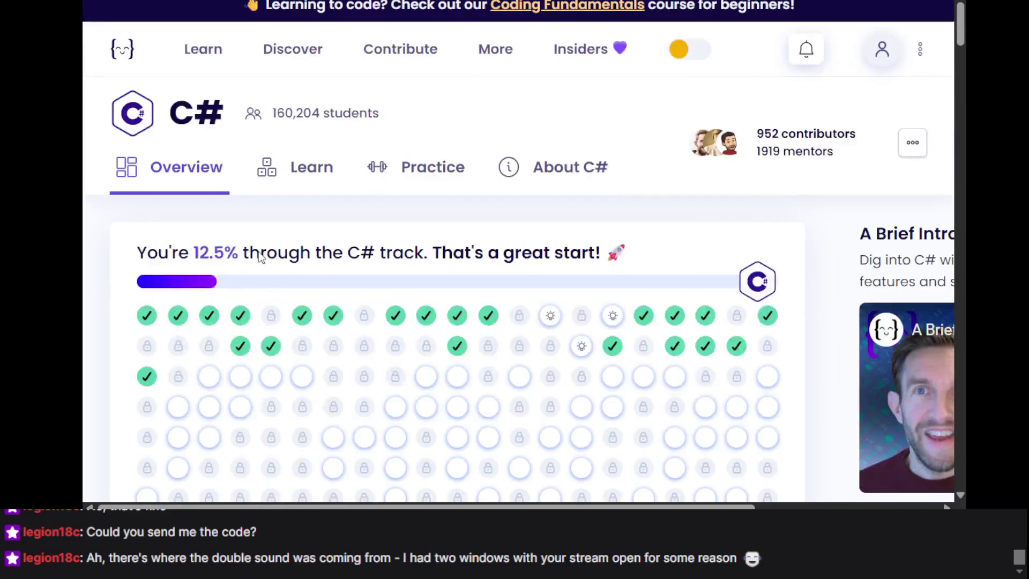
{"action": "key", "text": "ctrl+Tab"}
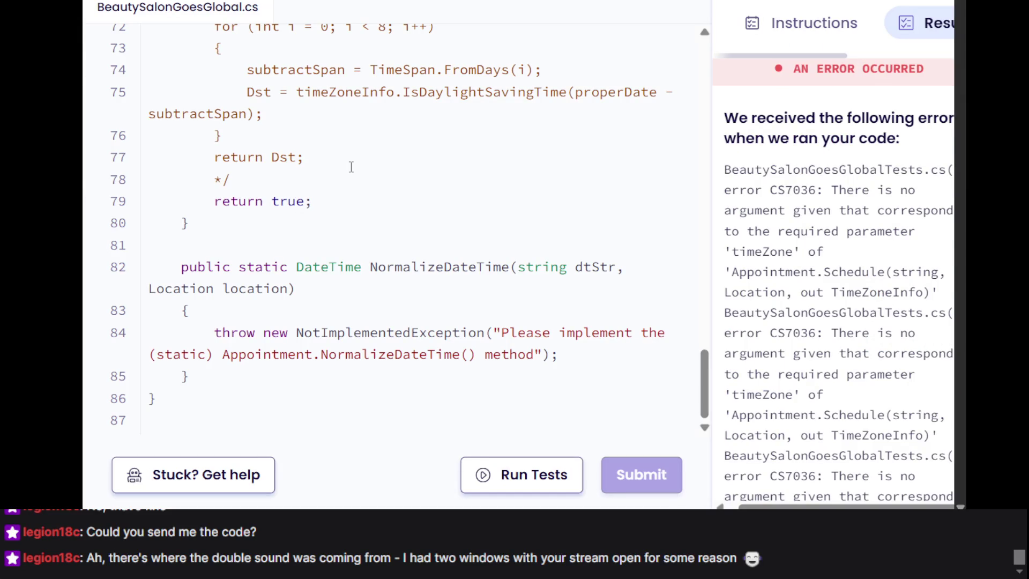
{"action": "scroll", "coordinate": [351, 166], "scroll_direction": "up", "scroll_amount": 10}
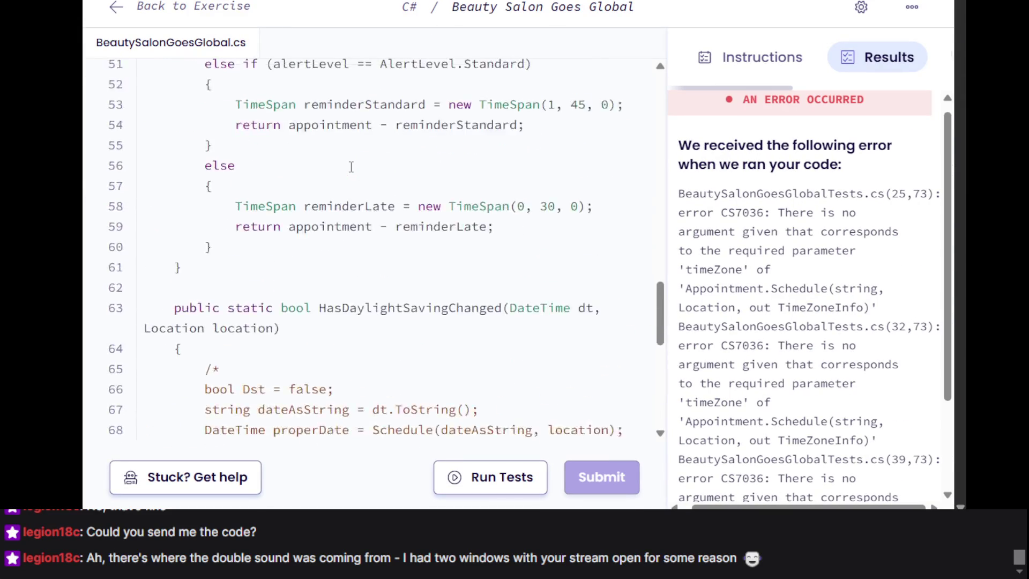
{"action": "scroll", "coordinate": [350, 166], "scroll_direction": "up", "scroll_amount": 6}
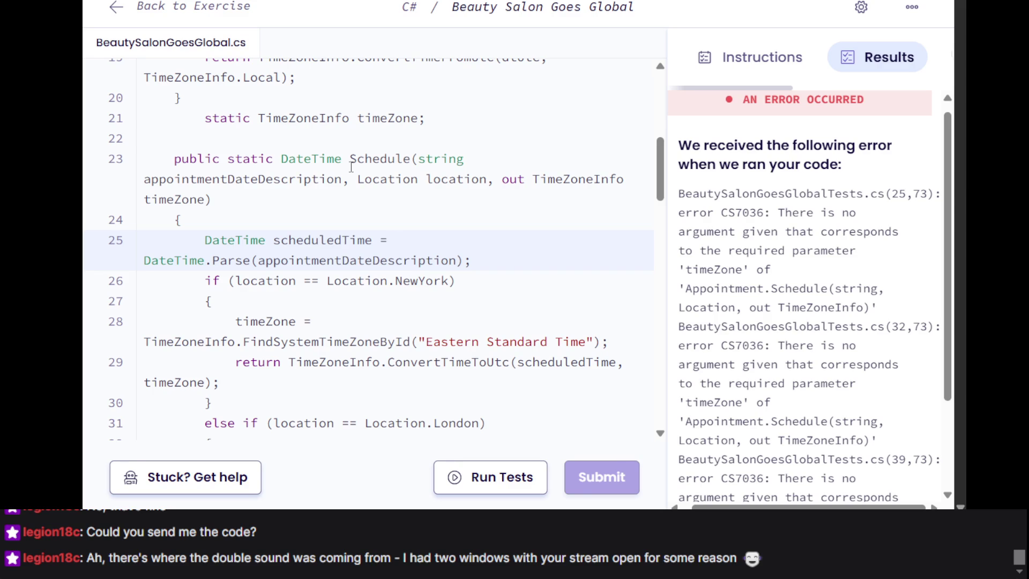
{"action": "scroll", "coordinate": [357, 210], "scroll_direction": "down", "scroll_amount": 3}
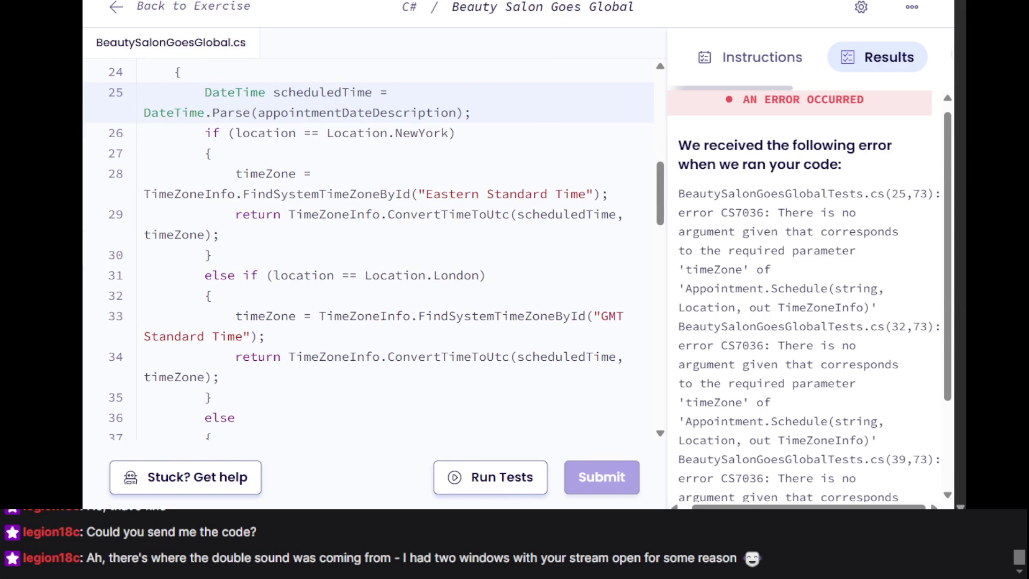
{"action": "key", "text": "alt+Tab"}
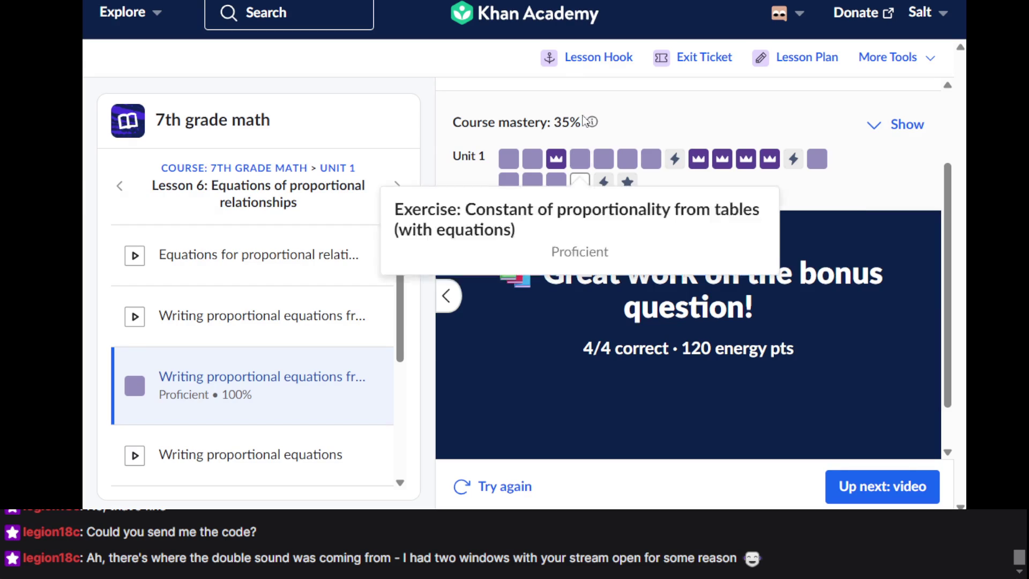
Start the Writing proportional equations practice, enter m in the first answer, then return to Exercism
{"action": "left_click", "coordinate": [582, 183]}
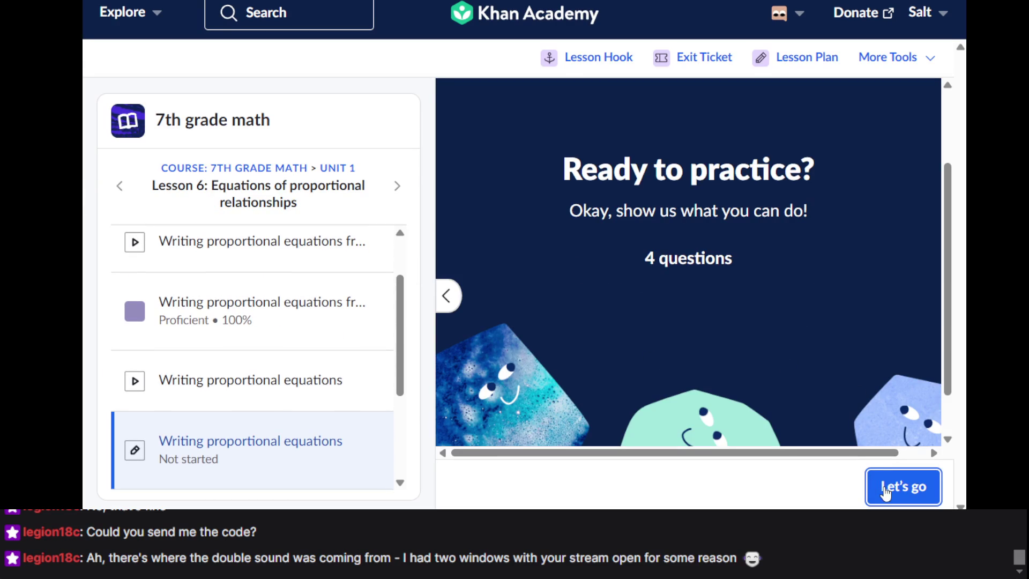
{"action": "left_click", "coordinate": [884, 491]}
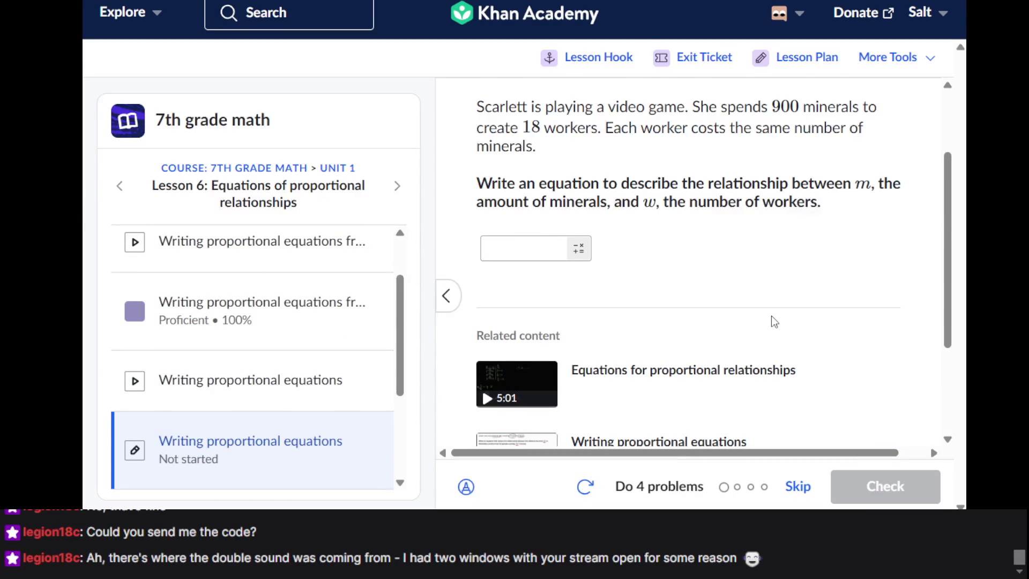
{"action": "left_click", "coordinate": [588, 294]}
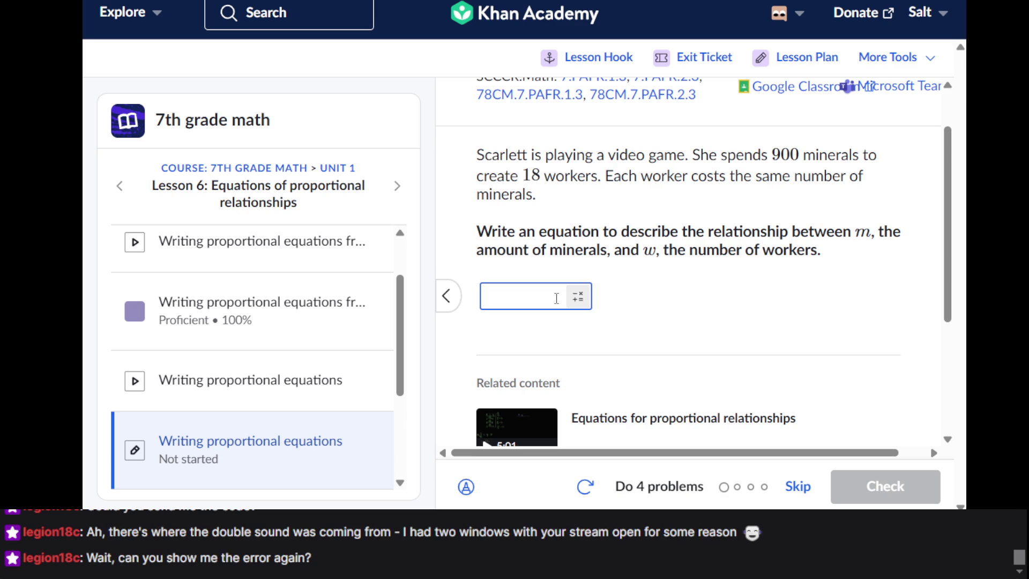
{"action": "type", "text": "m"}
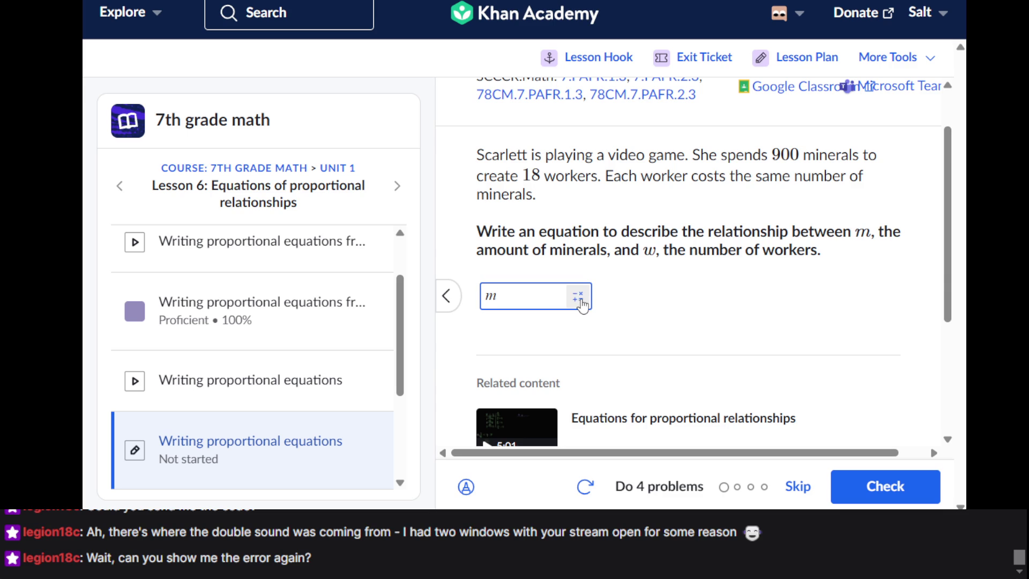
{"action": "key", "text": "alt+Tab"}
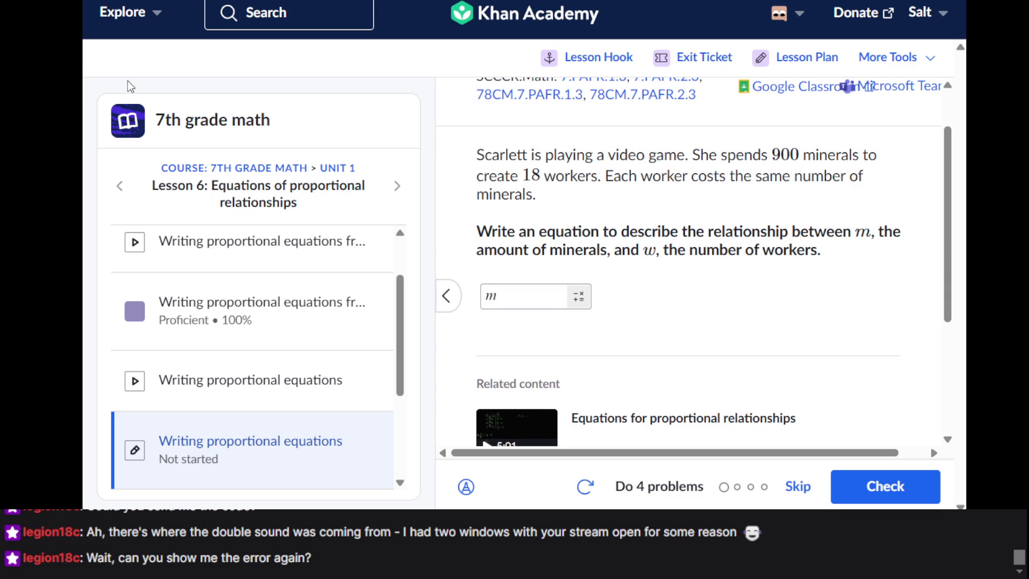
Switch back to the Beauty Salon Goes Global code and scroll to its CS7036 test results
{"action": "key", "text": "ctrl+Tab"}
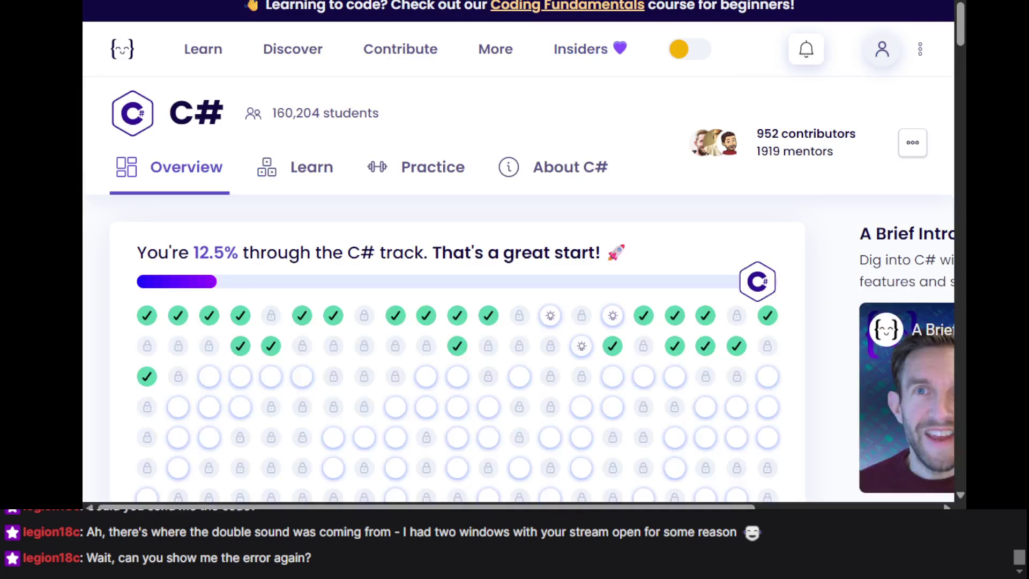
{"action": "key", "text": "ctrl+Tab"}
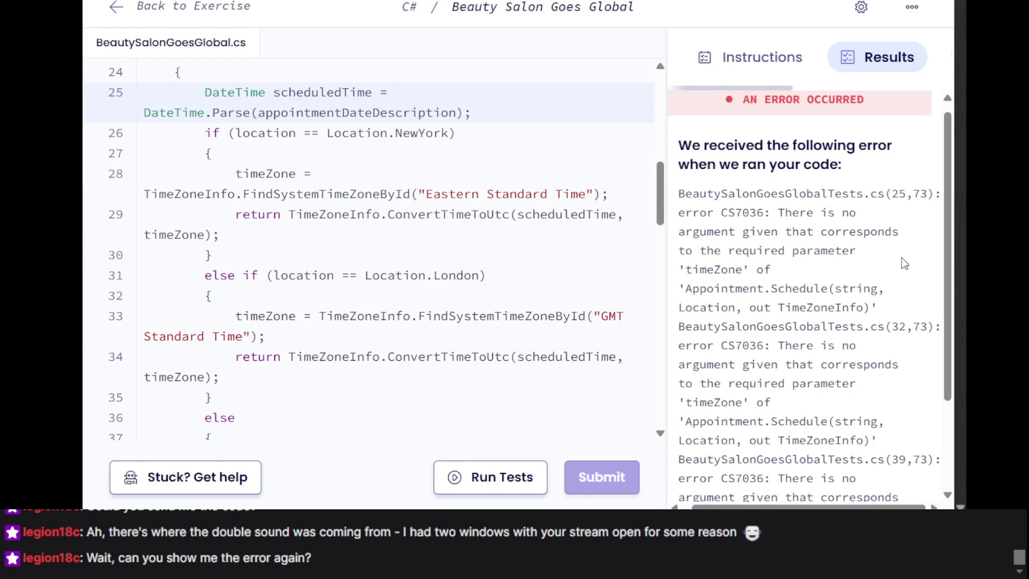
{"action": "scroll", "coordinate": [901, 259], "scroll_direction": "down", "scroll_amount": 1}
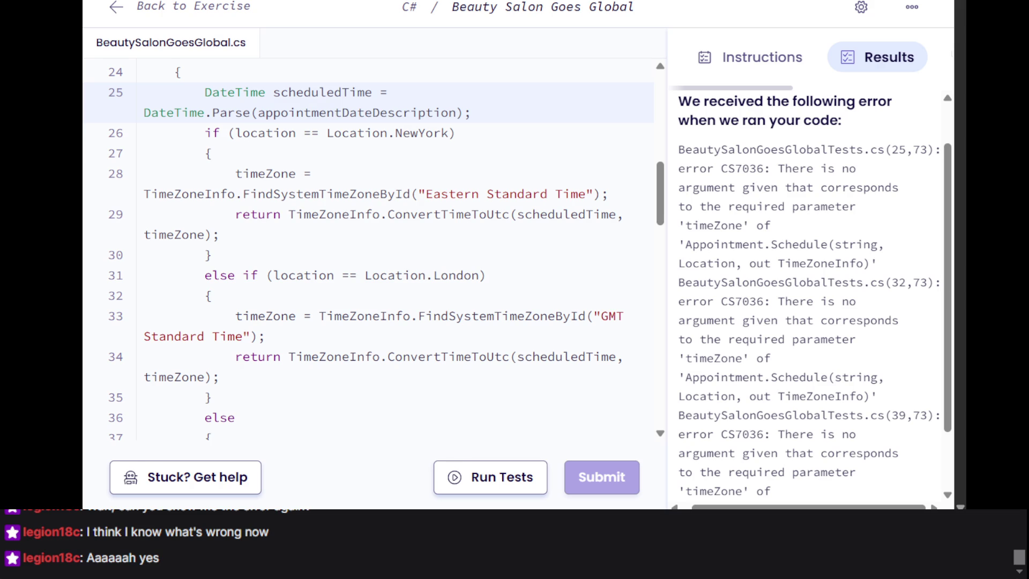
Scroll through the Schedule method's time-zone branches starting from line 29
{"action": "left_click", "coordinate": [151, 214]}
{"action": "scroll", "coordinate": [150, 214], "scroll_direction": "down", "scroll_amount": 3}
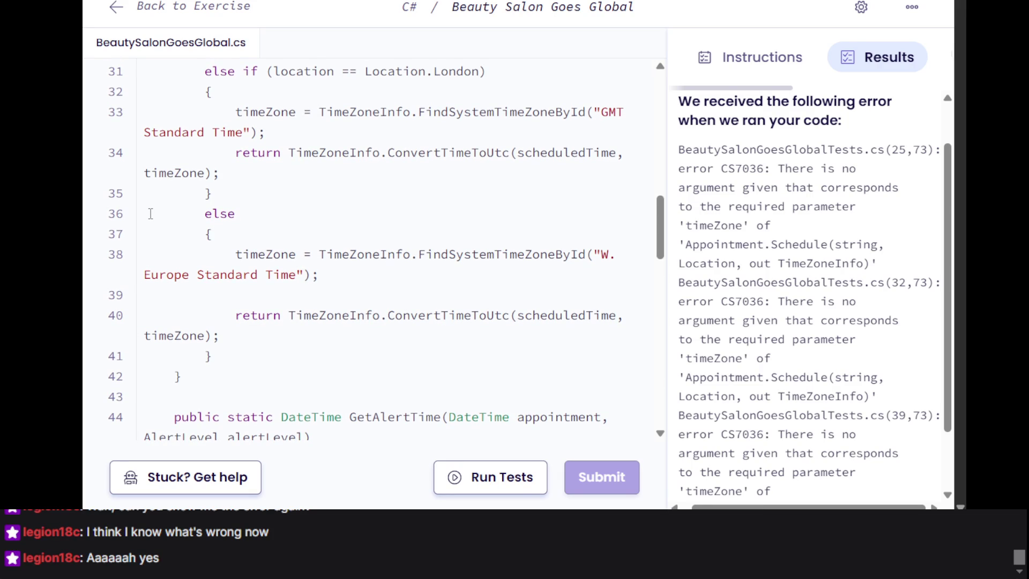
{"action": "scroll", "coordinate": [150, 213], "scroll_direction": "down", "scroll_amount": 2}
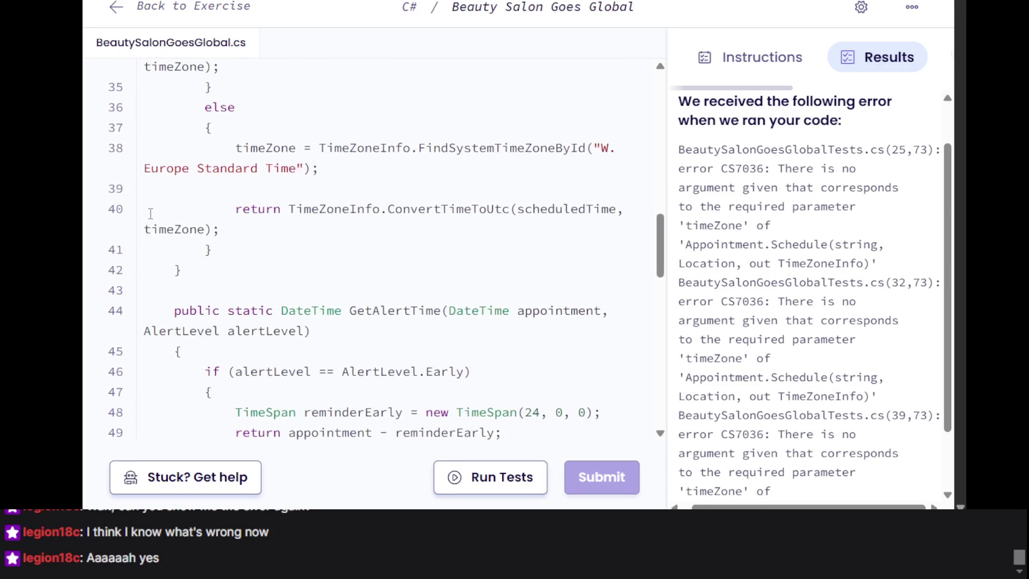
{"action": "scroll", "coordinate": [151, 213], "scroll_direction": "up", "scroll_amount": 3}
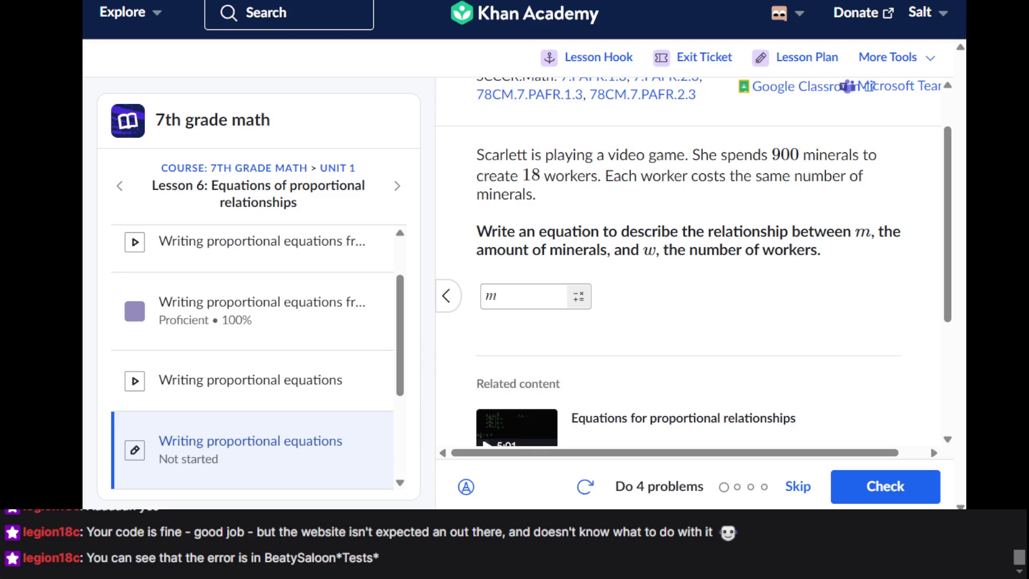
Read the Scarlett minerals-and-workers problem, then switch back to the Exercism exercise with Ctrl+Tab
{"action": "scroll", "coordinate": [541, 133], "scroll_direction": "down", "scroll_amount": 4}
{"action": "scroll", "coordinate": [541, 134], "scroll_direction": "up", "scroll_amount": 5}
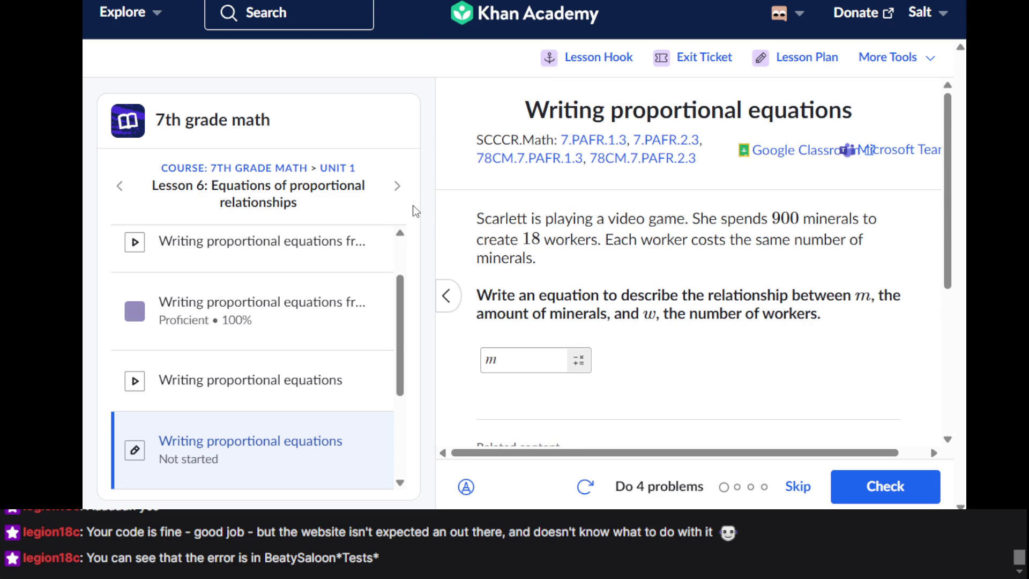
{"action": "scroll", "coordinate": [558, 199], "scroll_direction": "down", "scroll_amount": 4}
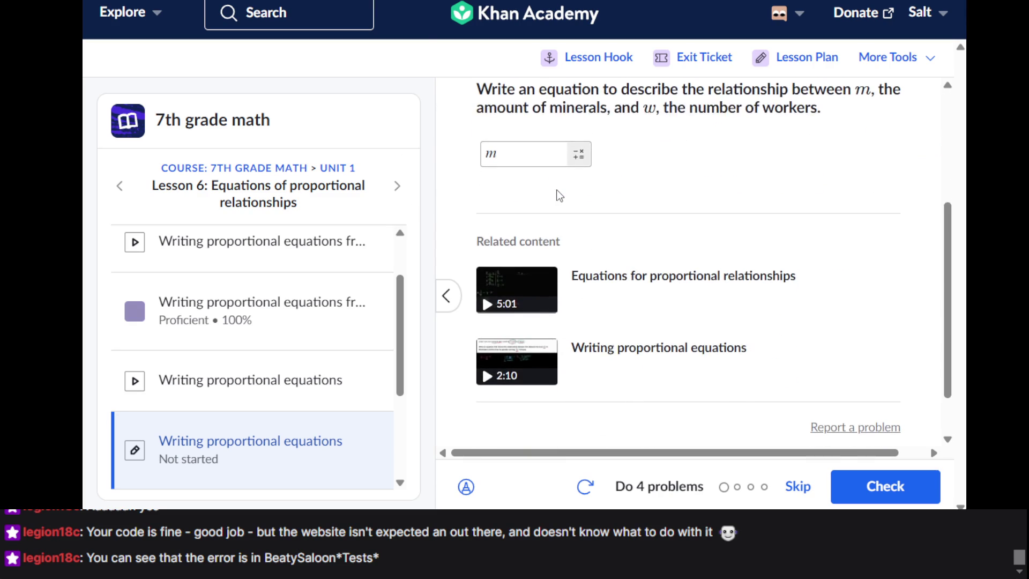
{"action": "scroll", "coordinate": [558, 196], "scroll_direction": "up", "scroll_amount": 2}
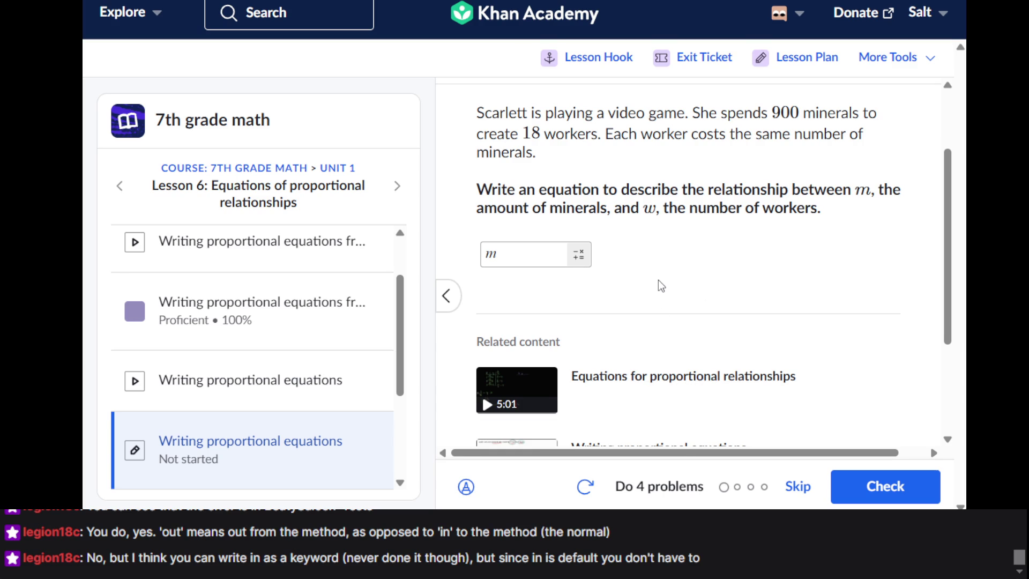
{"action": "scroll", "coordinate": [661, 286], "scroll_direction": "down", "scroll_amount": 1}
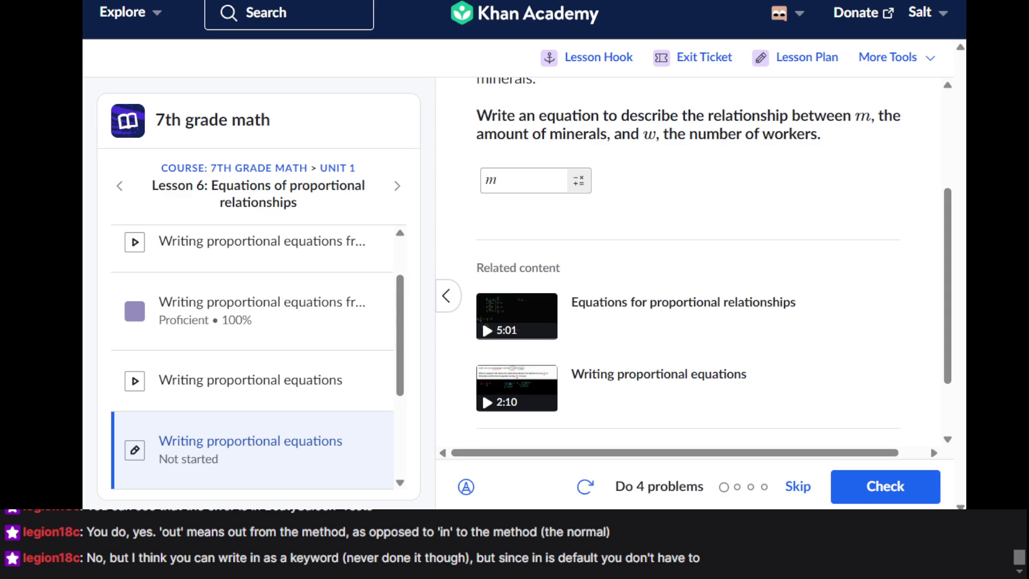
{"action": "key", "text": "ctrl+Tab"}
{"action": "key", "text": "ctrl+Tab"}
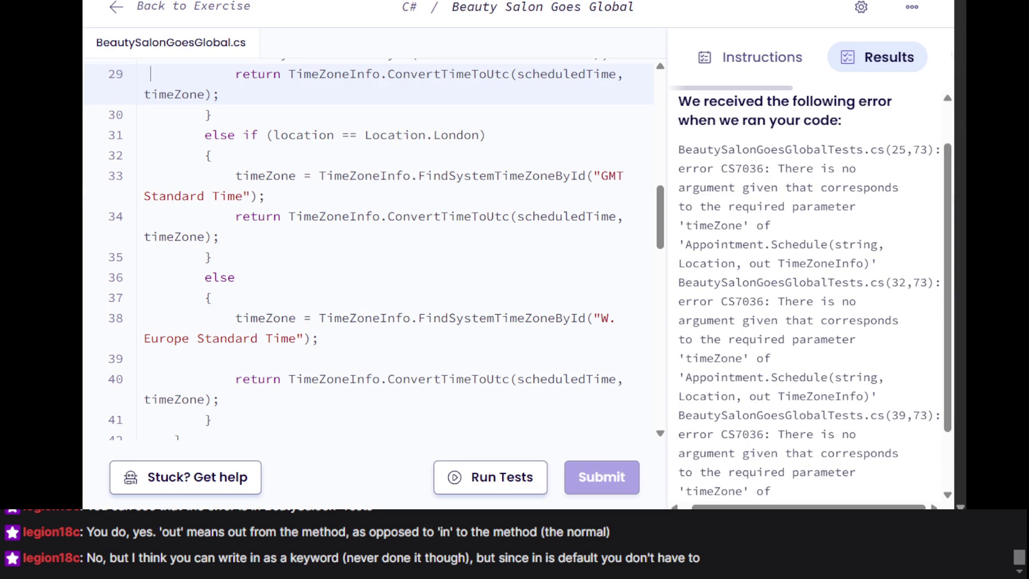
Choose Revert to last iteration from the editor's options menu to restore the Beauty Salon code
{"action": "scroll", "coordinate": [661, 233], "scroll_direction": "up", "scroll_amount": 5}
{"action": "scroll", "coordinate": [661, 233], "scroll_direction": "down", "scroll_amount": 15}
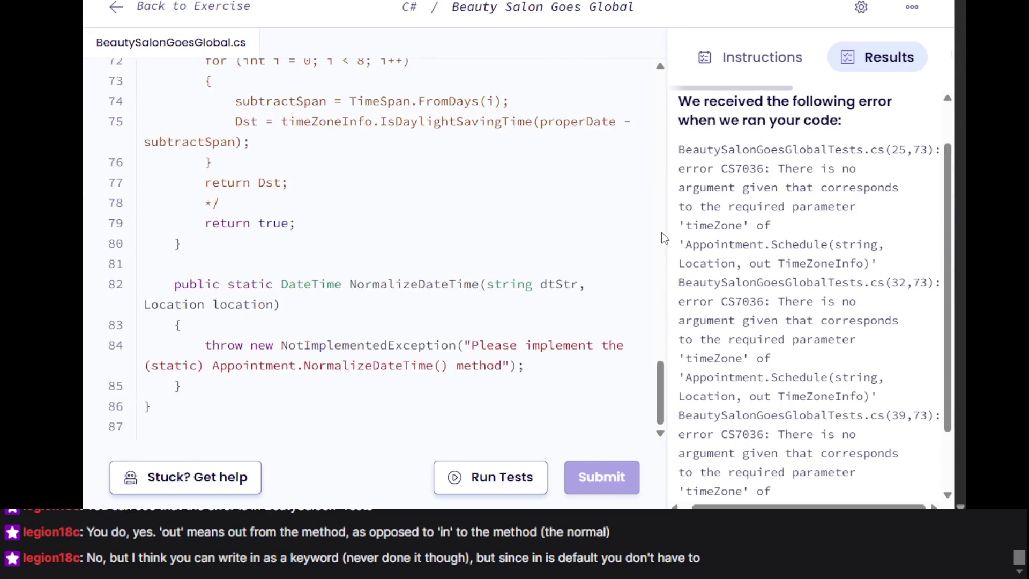
{"action": "scroll", "coordinate": [565, 234], "scroll_direction": "up", "scroll_amount": 10}
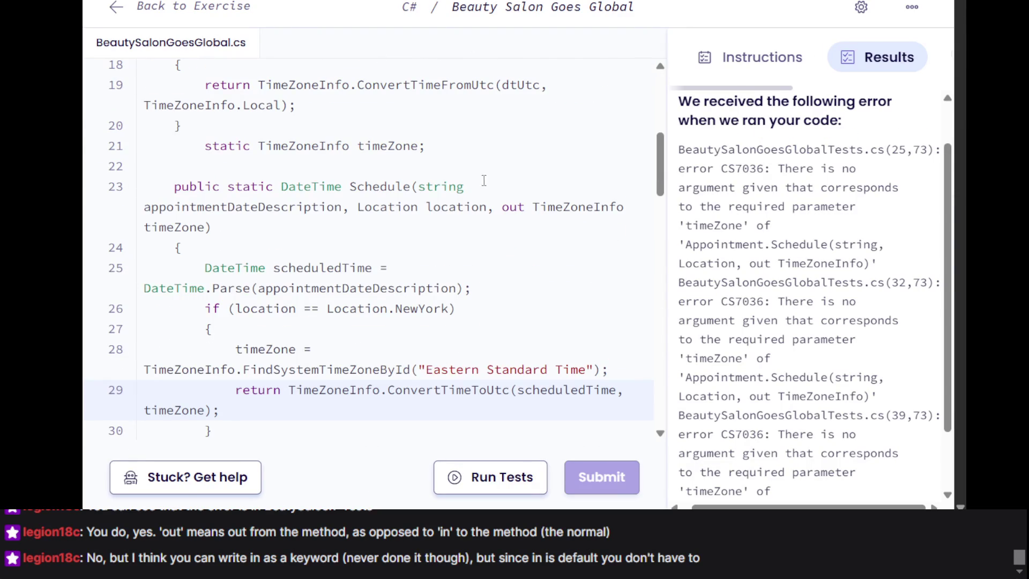
{"action": "triple_click", "coordinate": [489, 232]}
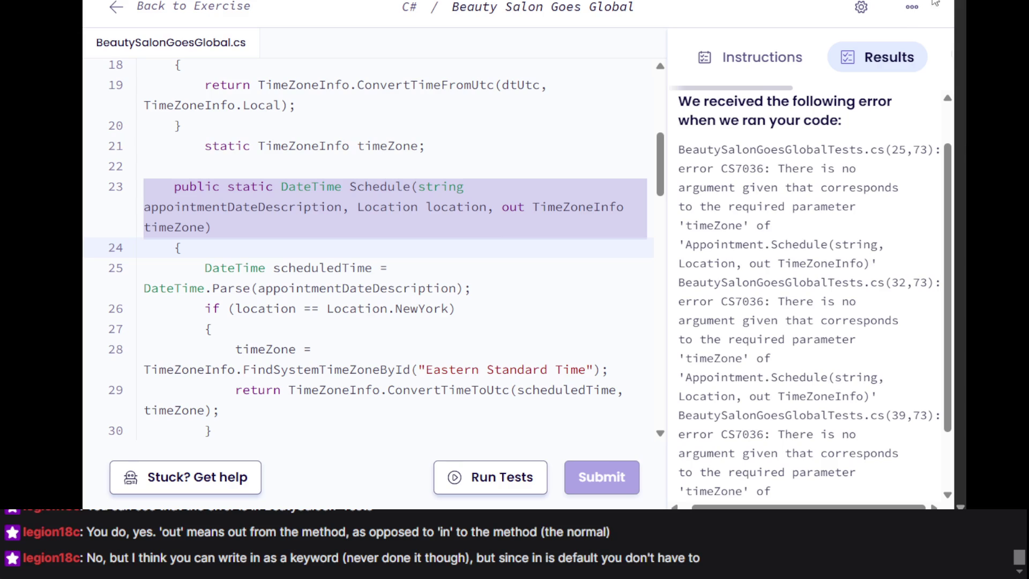
{"action": "left_click", "coordinate": [860, 8]}
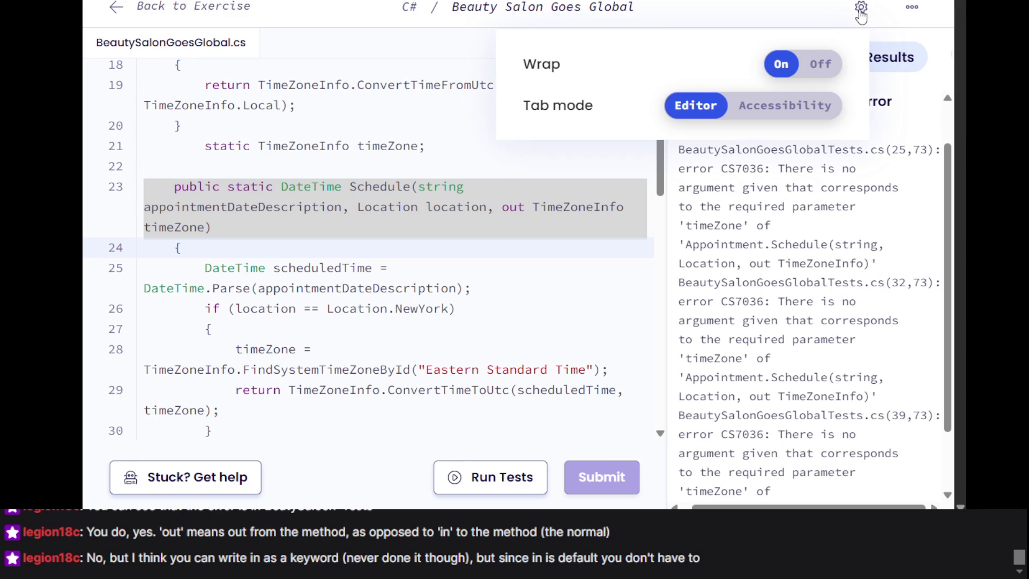
{"action": "left_click", "coordinate": [912, 5]}
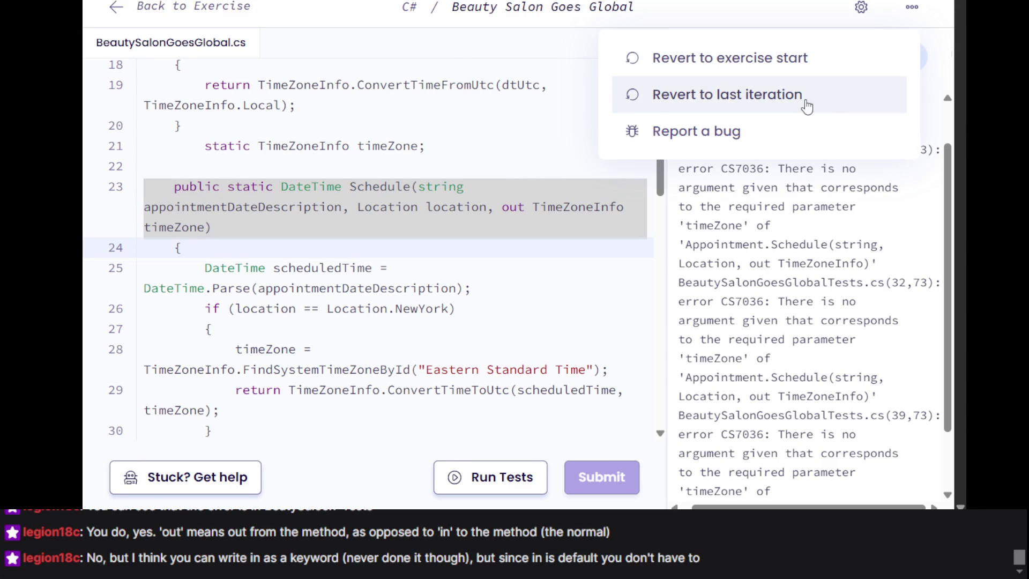
{"action": "left_click", "coordinate": [805, 104]}
{"action": "scroll", "coordinate": [462, 208], "scroll_direction": "down", "scroll_amount": 20}
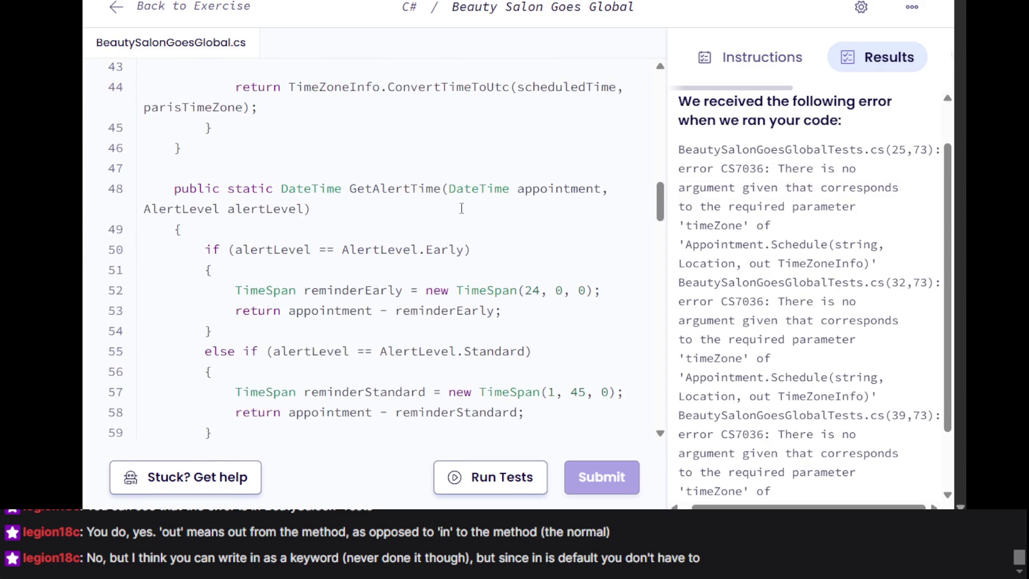
{"action": "scroll", "coordinate": [461, 208], "scroll_direction": "down", "scroll_amount": 4}
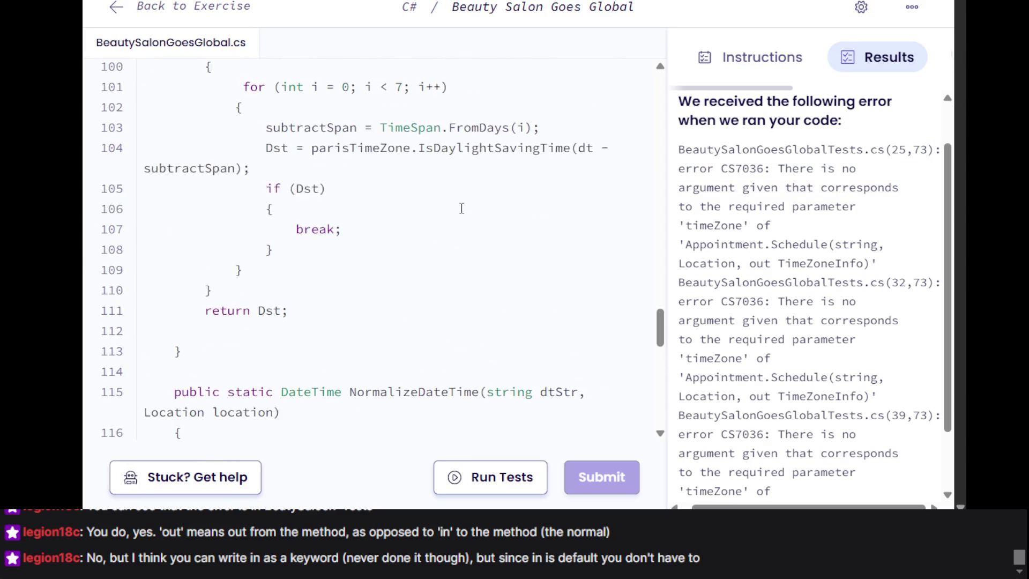
{"action": "scroll", "coordinate": [461, 208], "scroll_direction": "up", "scroll_amount": 6}
{"action": "scroll", "coordinate": [461, 208], "scroll_direction": "down", "scroll_amount": 6}
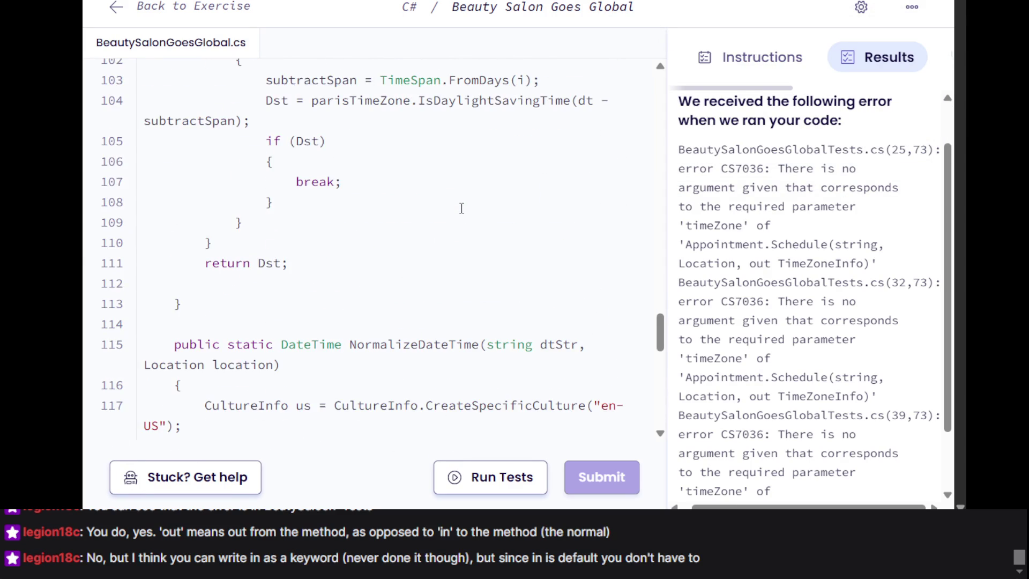
{"action": "scroll", "coordinate": [461, 208], "scroll_direction": "down", "scroll_amount": 3}
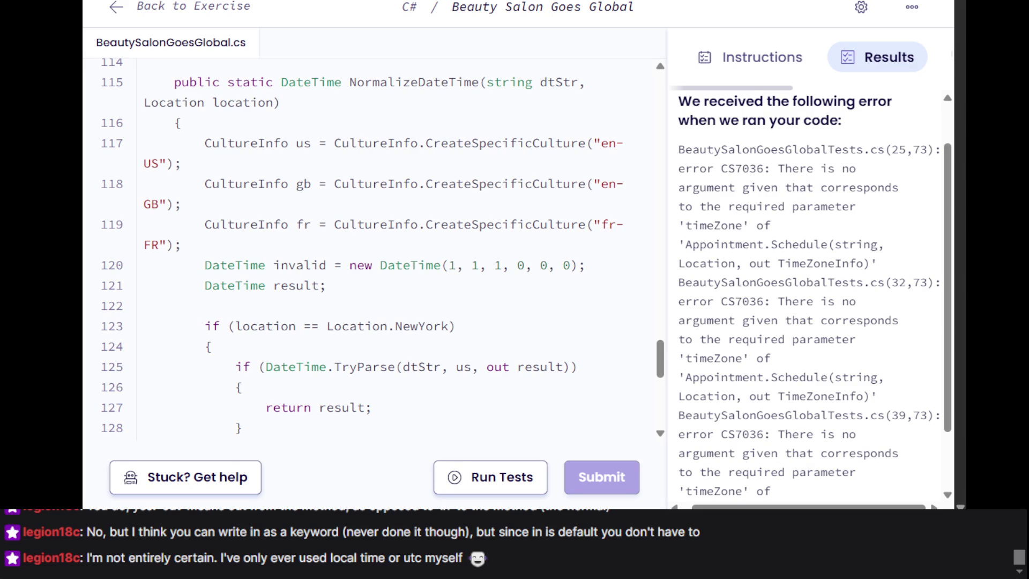
{"action": "left_click", "coordinate": [157, 193]}
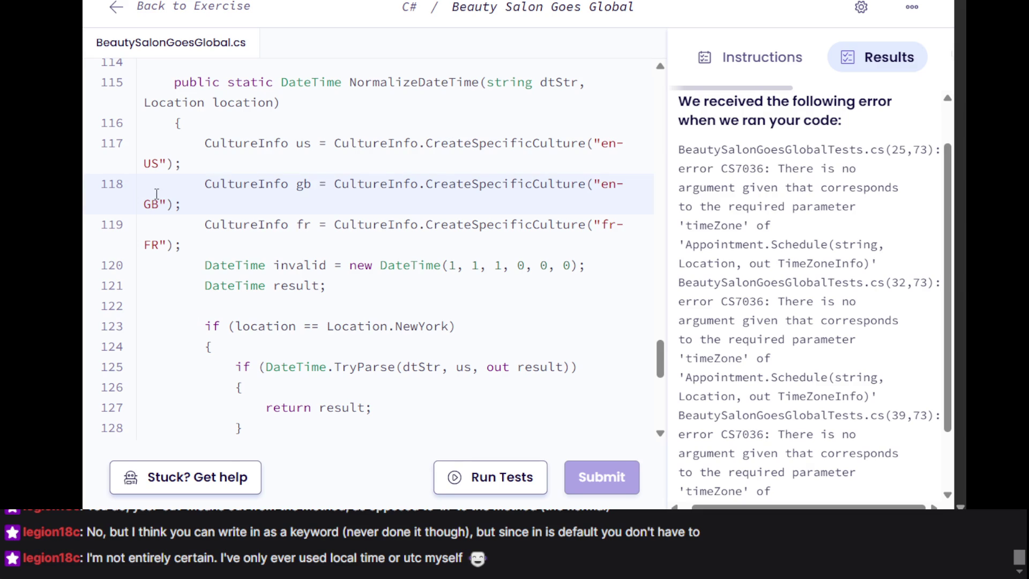
{"action": "scroll", "coordinate": [156, 193], "scroll_direction": "up", "scroll_amount": 20}
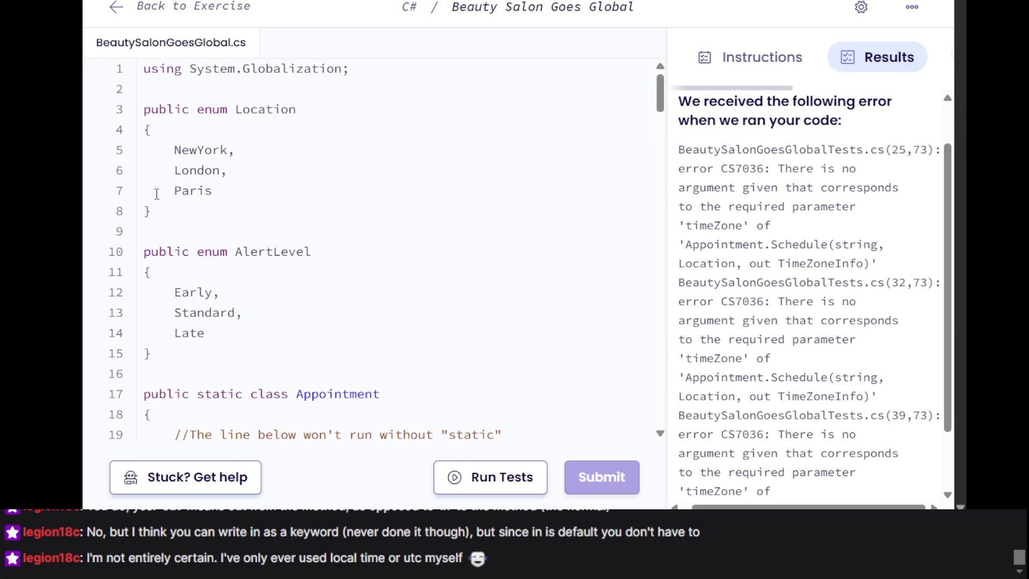
{"action": "scroll", "coordinate": [156, 194], "scroll_direction": "down", "scroll_amount": 20}
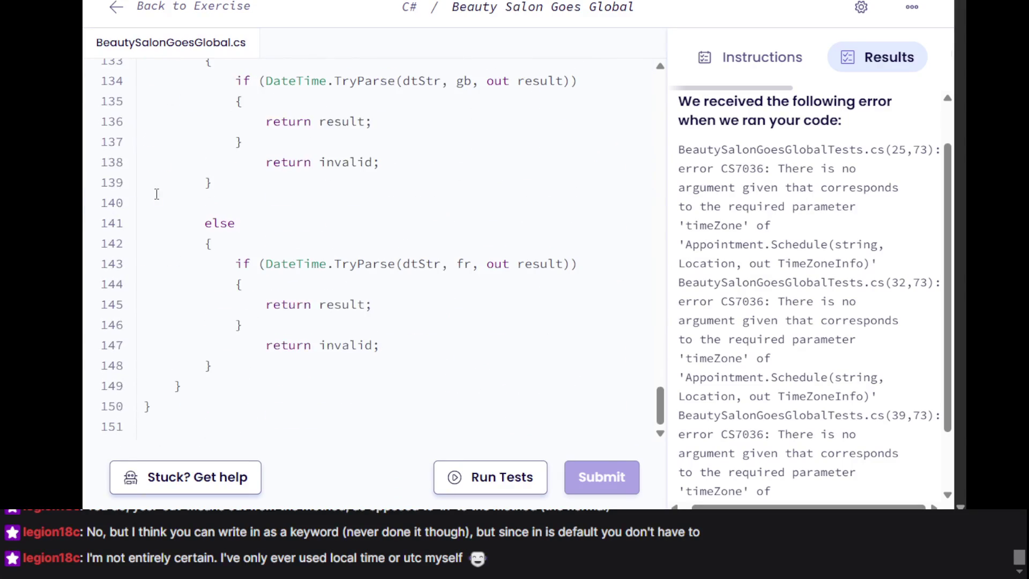
{"action": "scroll", "coordinate": [157, 193], "scroll_direction": "up", "scroll_amount": 10}
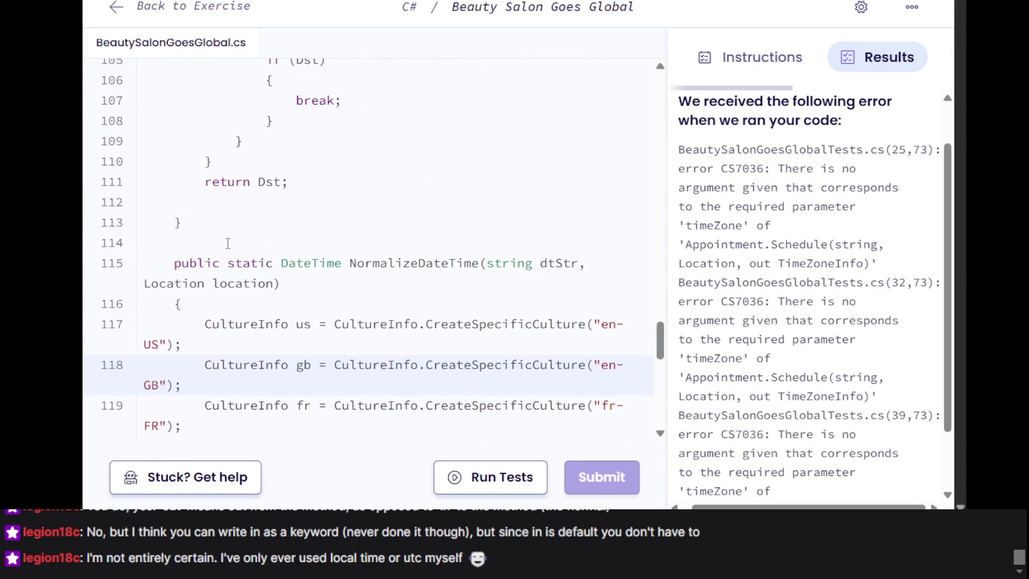
{"action": "scroll", "coordinate": [228, 245], "scroll_direction": "up", "scroll_amount": 6}
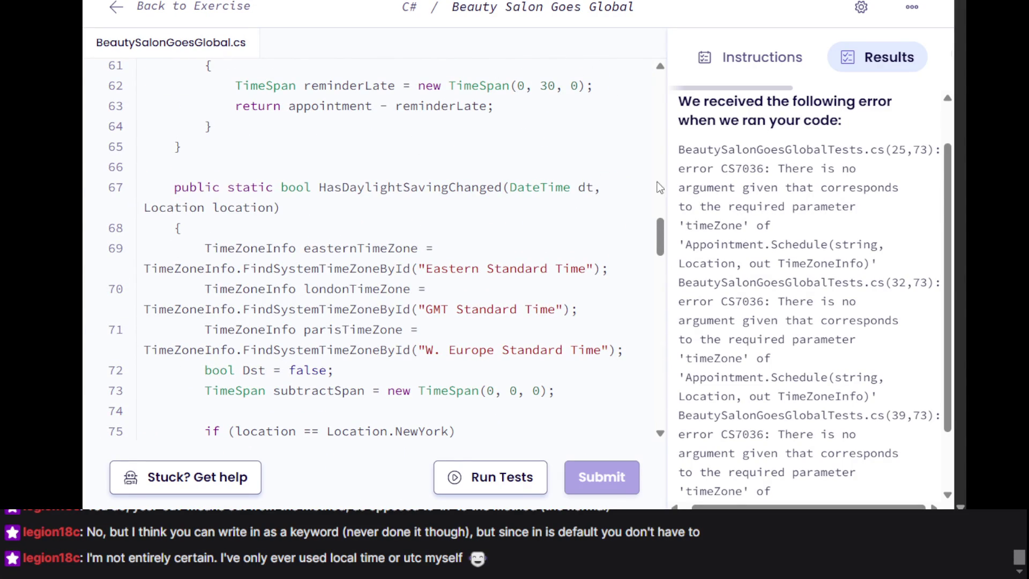
{"action": "scroll", "coordinate": [291, 301], "scroll_direction": "up", "scroll_amount": 8}
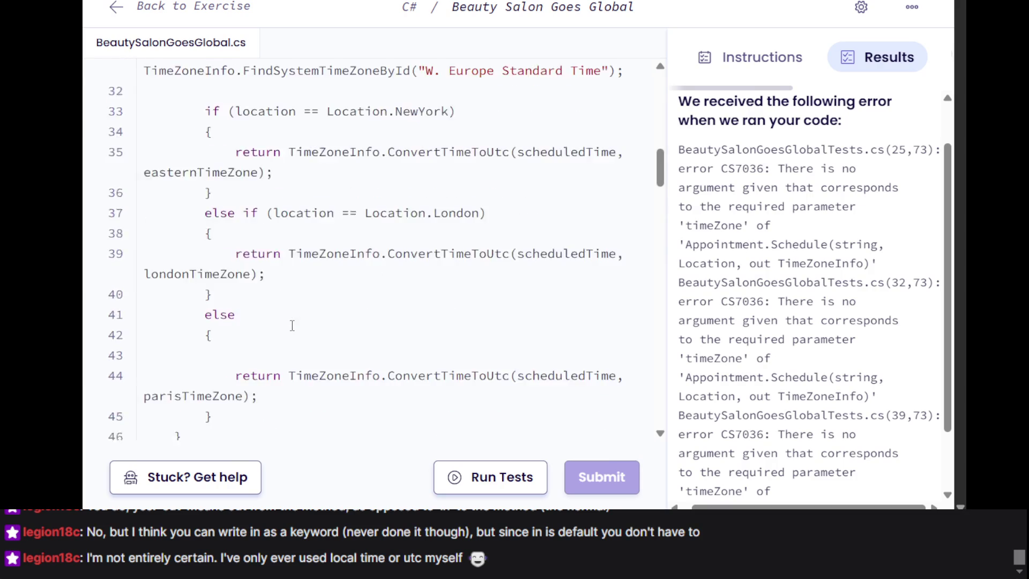
{"action": "scroll", "coordinate": [298, 156], "scroll_direction": "up", "scroll_amount": 2}
{"action": "scroll", "coordinate": [300, 156], "scroll_direction": "down", "scroll_amount": 10}
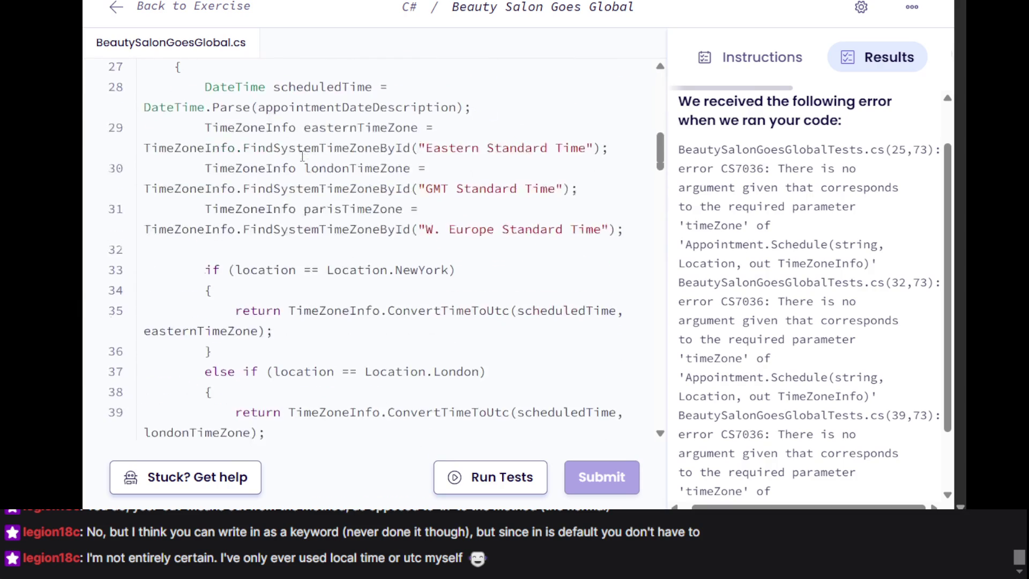
{"action": "scroll", "coordinate": [302, 156], "scroll_direction": "down", "scroll_amount": 15}
{"action": "scroll", "coordinate": [302, 156], "scroll_direction": "up", "scroll_amount": 5}
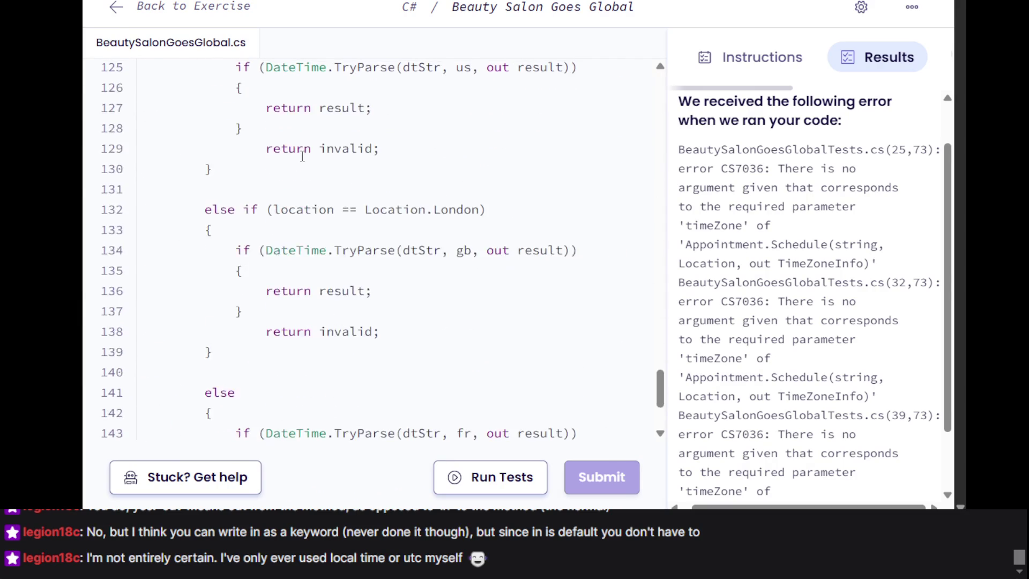
{"action": "left_click", "coordinate": [302, 155]}
{"action": "scroll", "coordinate": [301, 156], "scroll_direction": "up", "scroll_amount": 4}
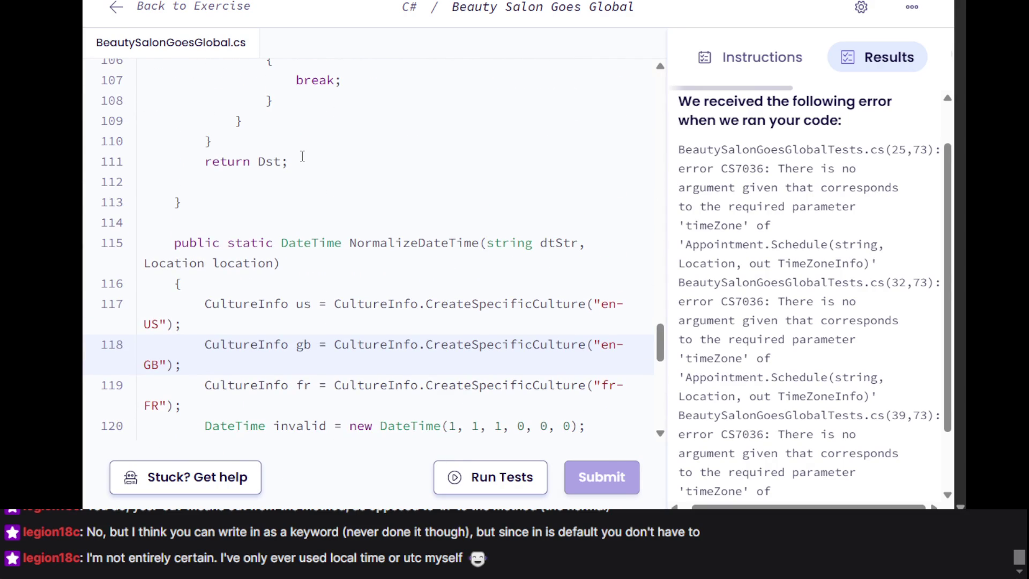
{"action": "scroll", "coordinate": [302, 156], "scroll_direction": "up", "scroll_amount": 20}
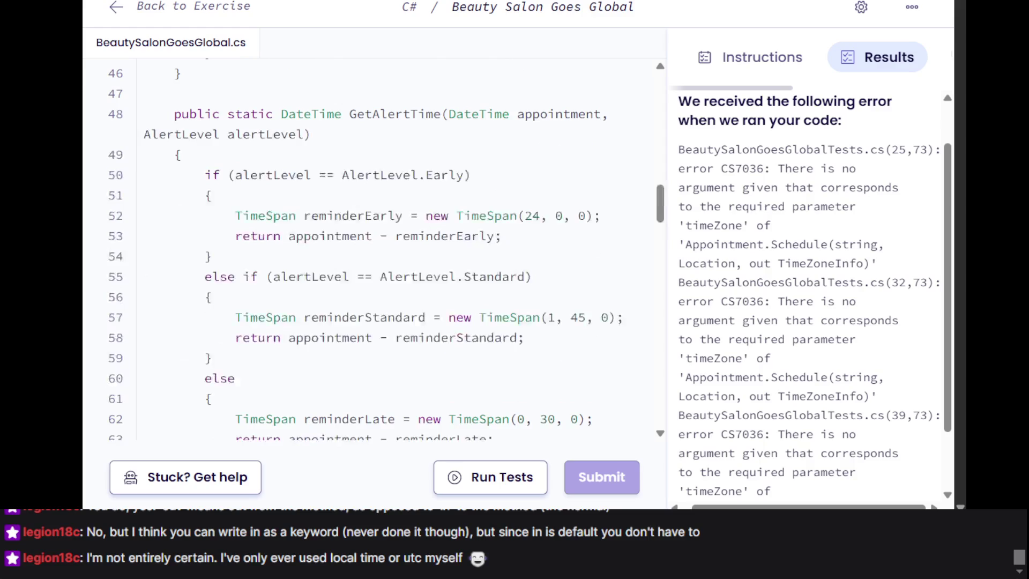
{"action": "scroll", "coordinate": [302, 156], "scroll_direction": "up", "scroll_amount": 15}
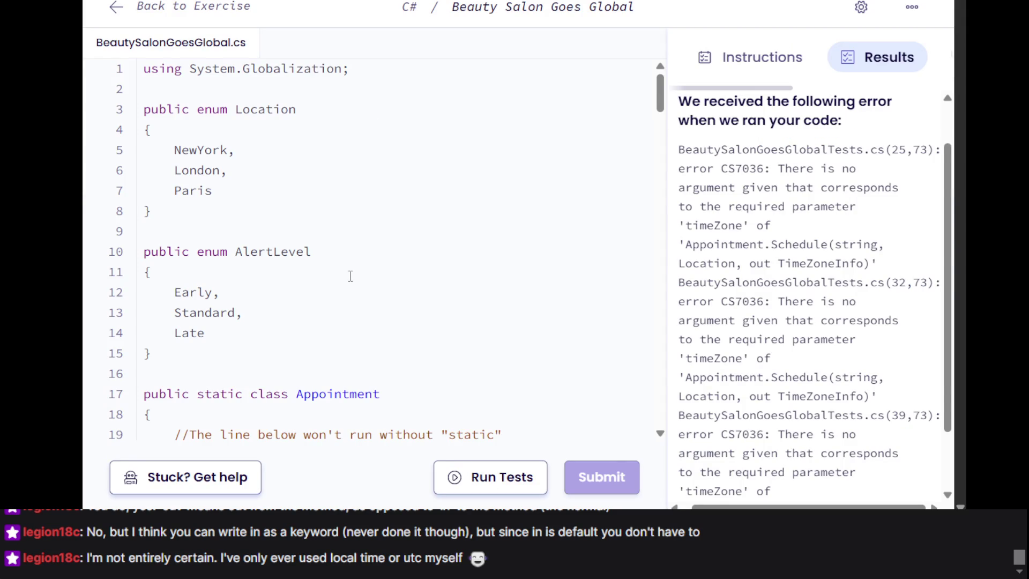
{"action": "scroll", "coordinate": [351, 276], "scroll_direction": "down", "scroll_amount": 4}
{"action": "scroll", "coordinate": [350, 276], "scroll_direction": "down", "scroll_amount": 4}
{"action": "scroll", "coordinate": [350, 276], "scroll_direction": "up", "scroll_amount": 8}
{"action": "scroll", "coordinate": [350, 276], "scroll_direction": "down", "scroll_amount": 20}
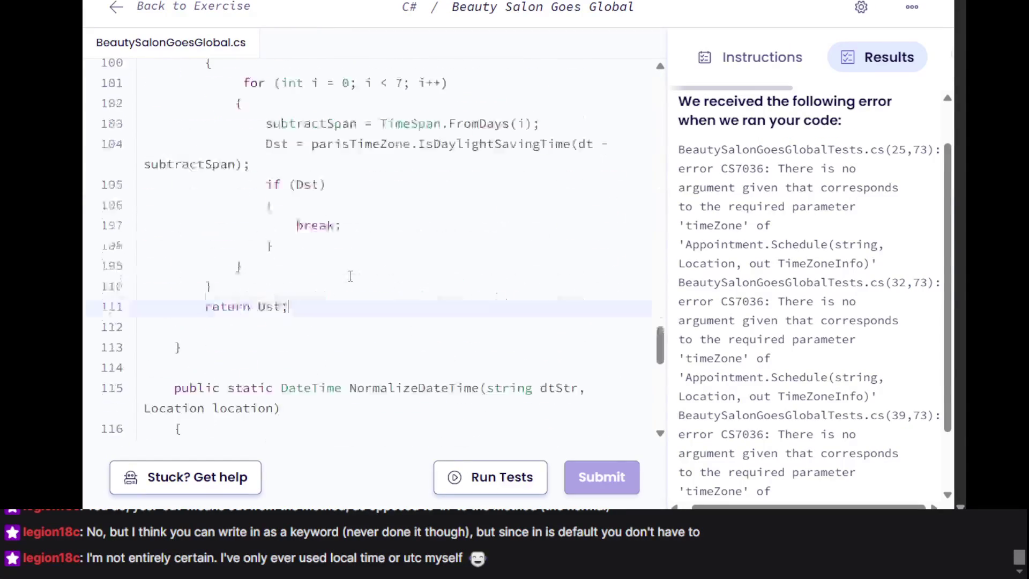
{"action": "scroll", "coordinate": [351, 276], "scroll_direction": "up", "scroll_amount": 20}
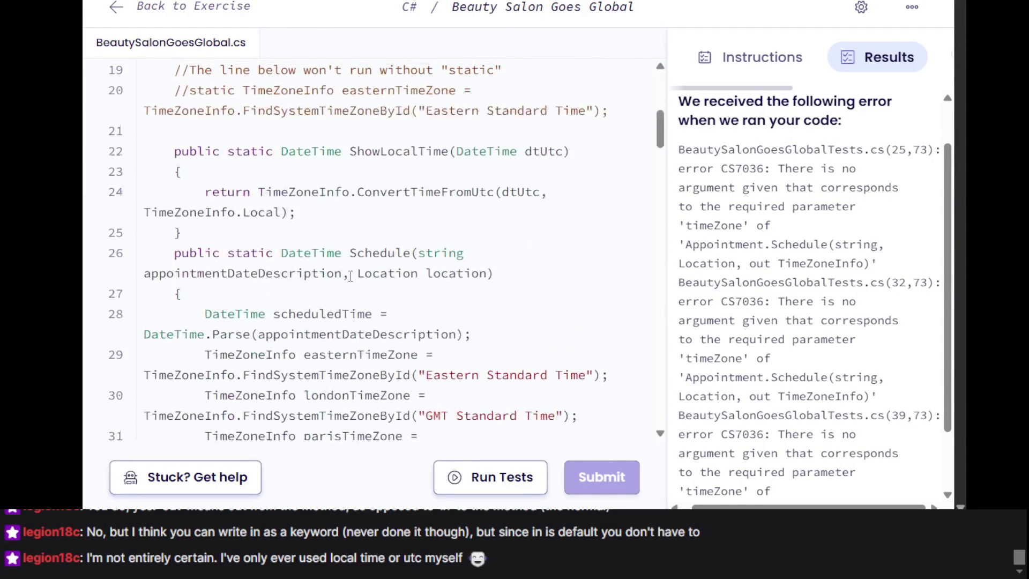
{"action": "scroll", "coordinate": [350, 276], "scroll_direction": "down", "scroll_amount": 4}
{"action": "scroll", "coordinate": [351, 276], "scroll_direction": "up", "scroll_amount": 8}
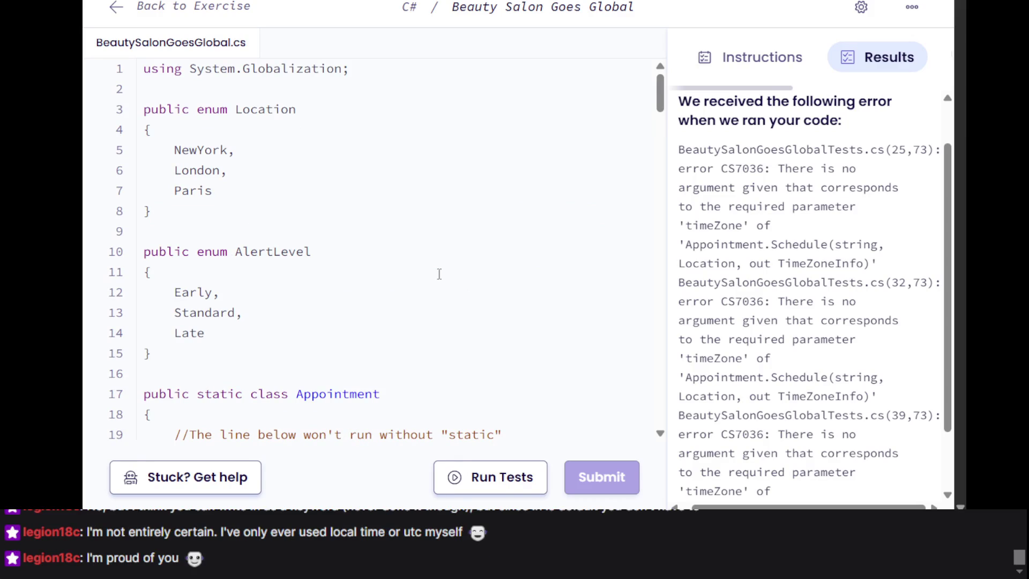
{"action": "scroll", "coordinate": [434, 364], "scroll_direction": "down", "scroll_amount": 5}
{"action": "scroll", "coordinate": [434, 364], "scroll_direction": "up", "scroll_amount": 8}
Scroll to bring up the Scarlett question relating minerals m and workers w
{"action": "left_click", "coordinate": [143, 231]}
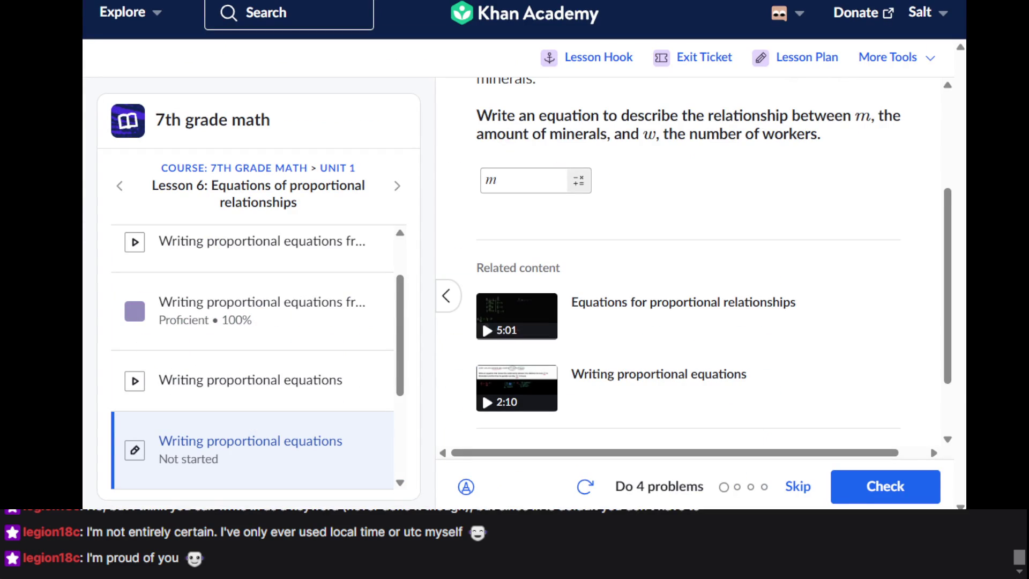
{"action": "scroll", "coordinate": [655, 259], "scroll_direction": "up", "scroll_amount": 3}
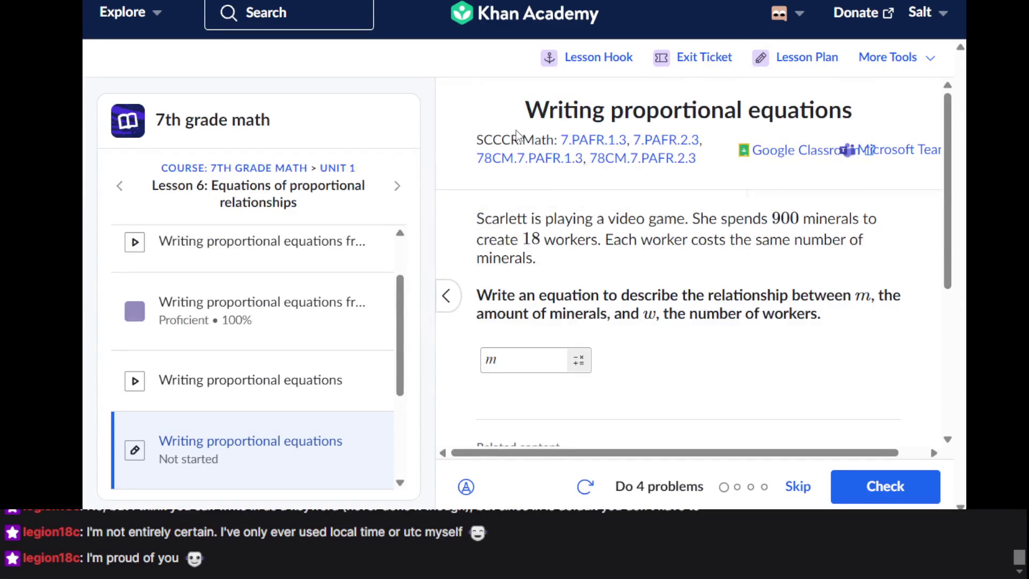
{"action": "scroll", "coordinate": [340, 252], "scroll_direction": "up", "scroll_amount": 1}
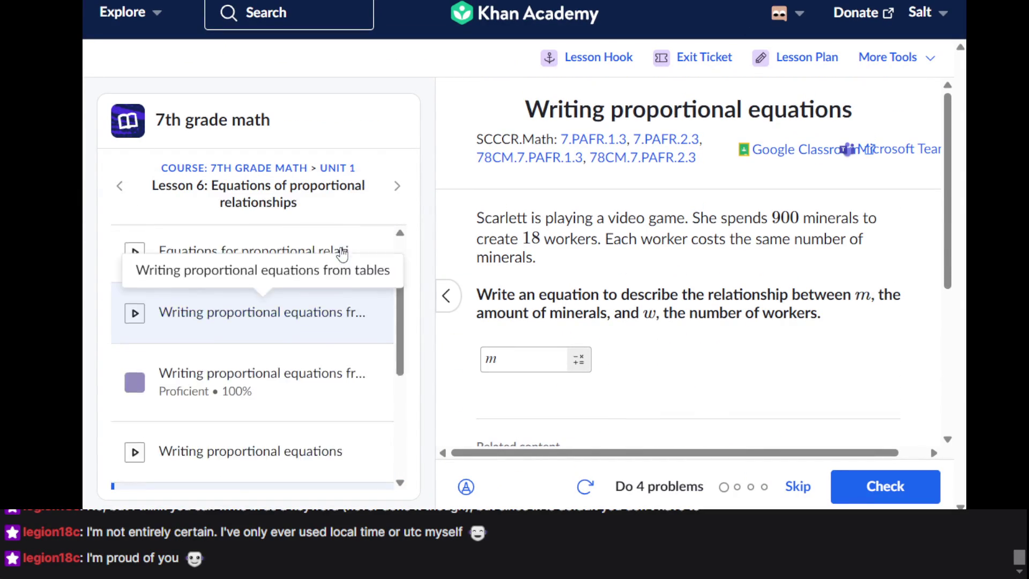
{"action": "scroll", "coordinate": [340, 251], "scroll_direction": "down", "scroll_amount": 2}
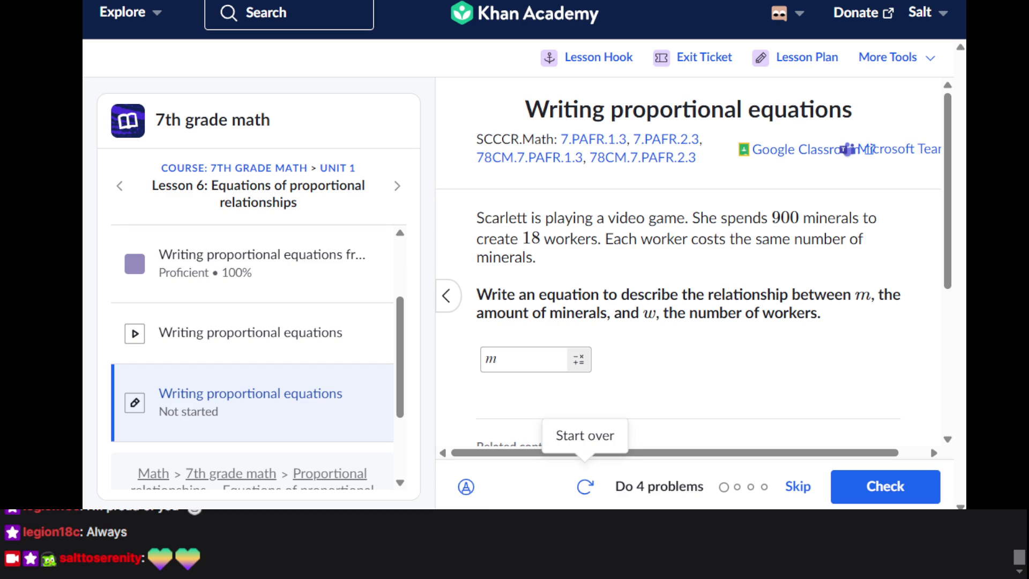
{"action": "scroll", "coordinate": [506, 300], "scroll_direction": "down", "scroll_amount": 2}
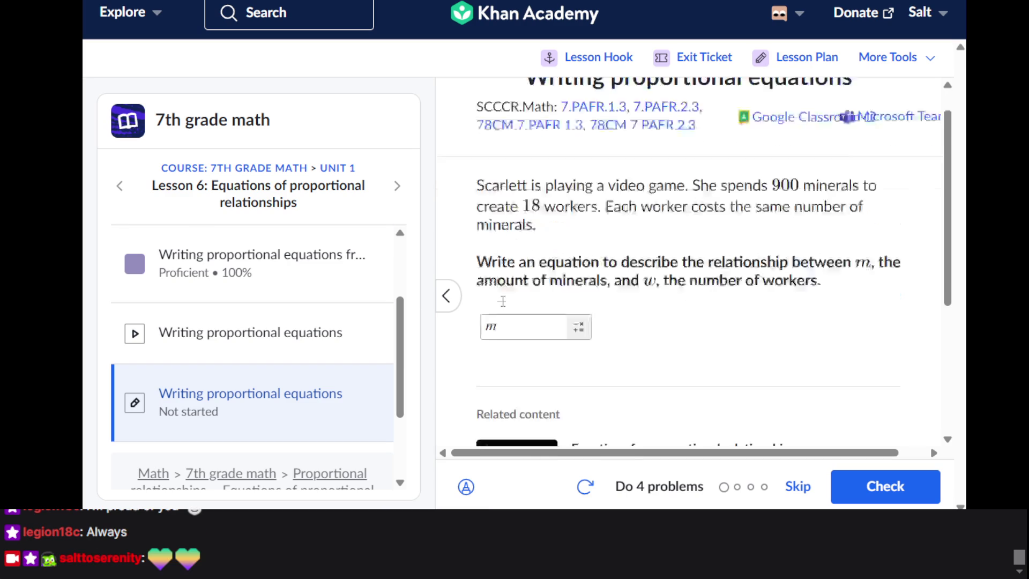
Insert parentheses holding an empty fraction after m using the math keypad
{"action": "left_click", "coordinate": [578, 279]}
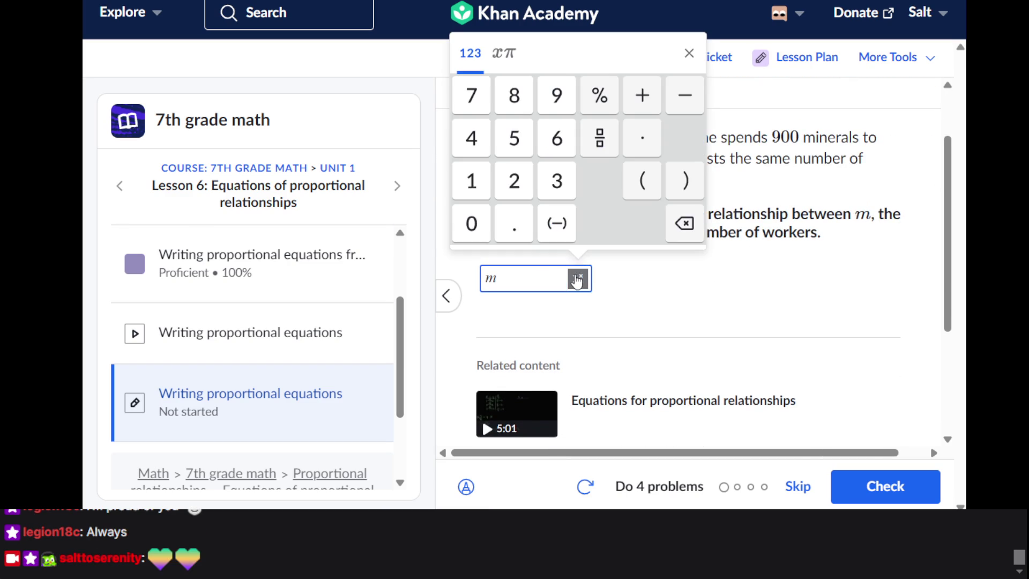
{"action": "left_click", "coordinate": [643, 183]}
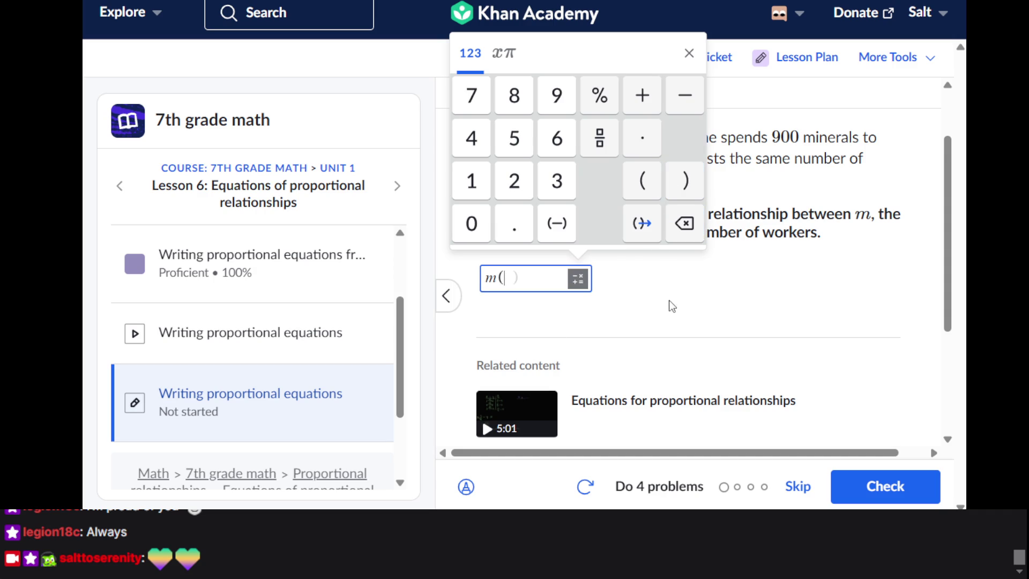
{"action": "left_click", "coordinate": [604, 142]}
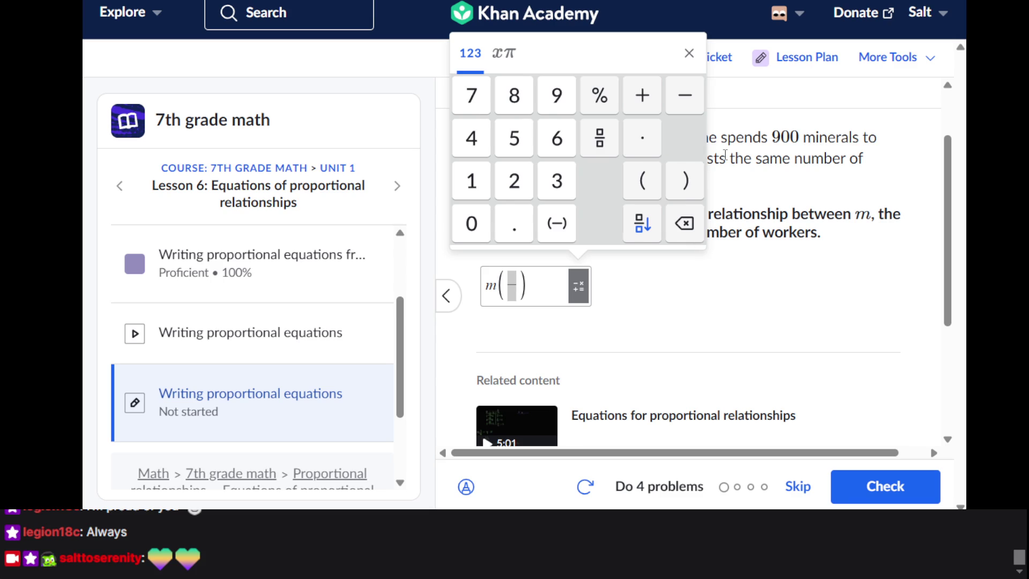
{"action": "mouse_move", "coordinate": [724, 155]}
{"action": "left_mouse_down"}
{"action": "mouse_move", "coordinate": [695, 31]}
{"action": "mouse_move", "coordinate": [689, 141]}
{"action": "left_mouse_up"}
{"action": "left_click", "coordinate": [690, 135]}
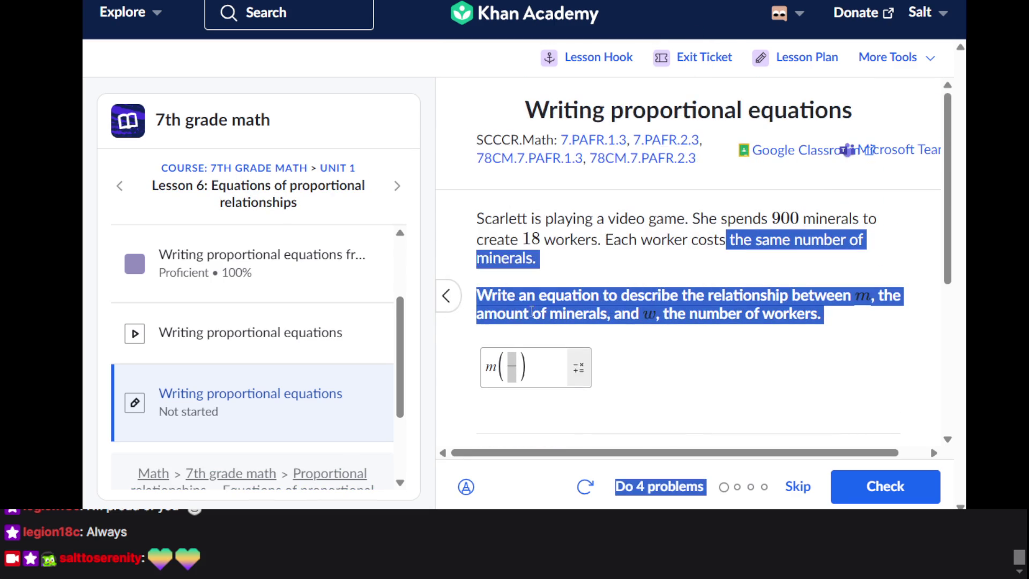
Fill the fraction with 900 over 18 and clear the stray digits after the equals sign
{"action": "left_click", "coordinate": [509, 365]}
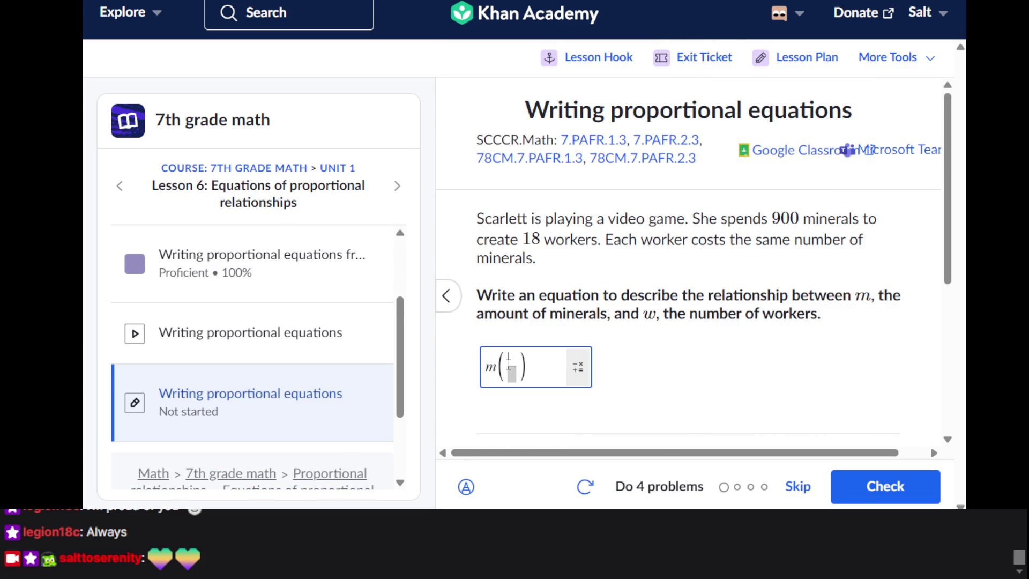
{"action": "type", "text": "900/"}
{"action": "left_click", "coordinate": [513, 369]}
{"action": "type", "text": "18"}
{"action": "type", "text": "2"}
{"action": "key", "text": "BackSpace"}
{"action": "type", "text": "3"}
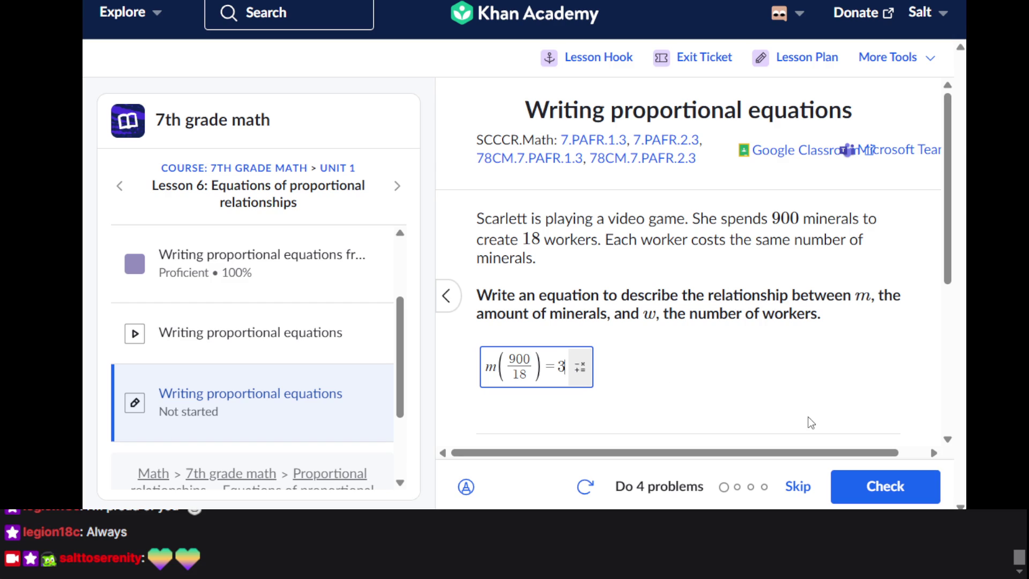
{"action": "key", "text": "BackSpace"}
Finish the equation as m(900/18) = w and submit it for checking
{"action": "type", "text": "w"}
{"action": "key", "text": "Return"}
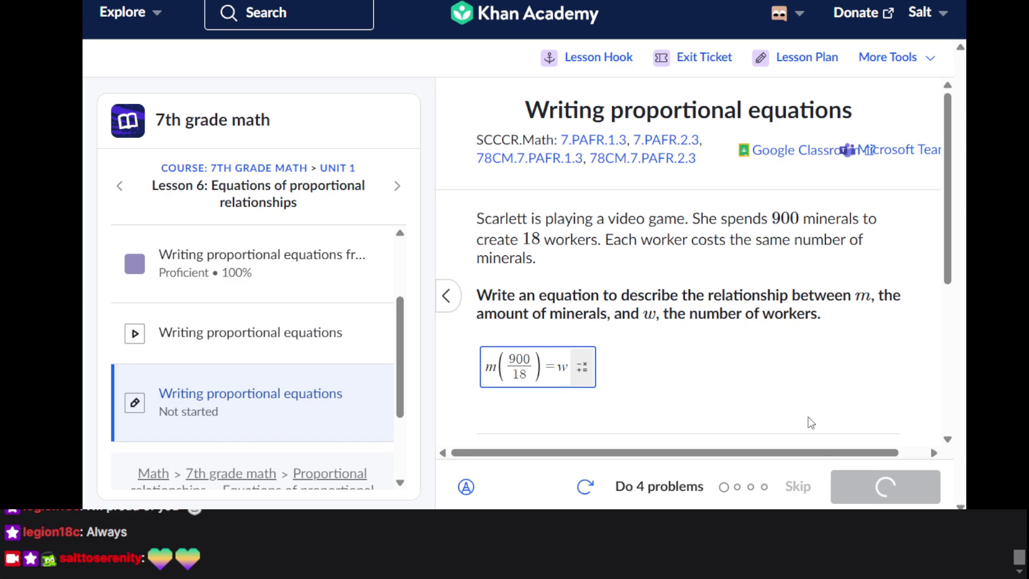
{"action": "scroll", "coordinate": [735, 388], "scroll_direction": "down", "scroll_amount": 3}
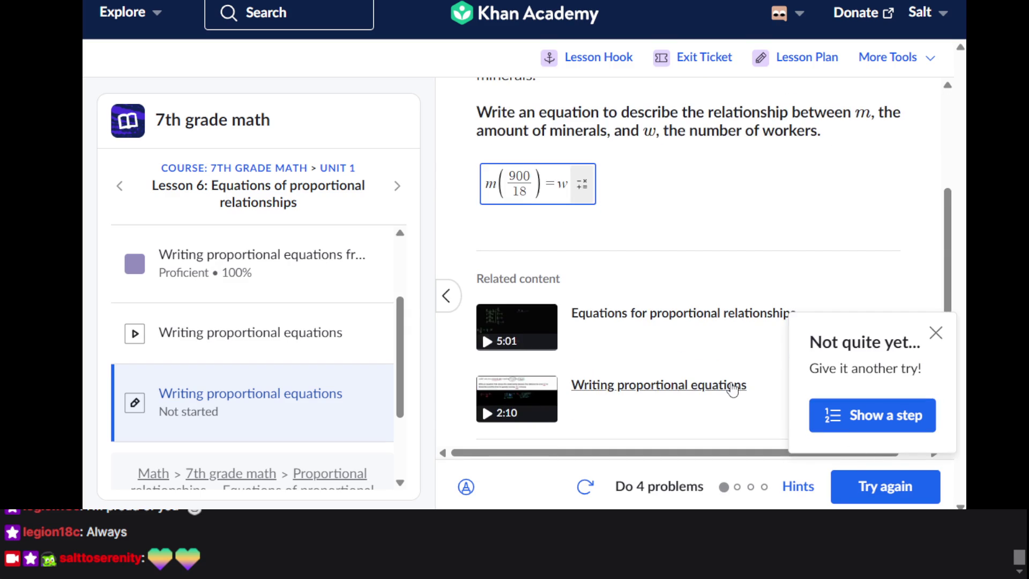
{"action": "scroll", "coordinate": [737, 345], "scroll_direction": "up", "scroll_amount": 1}
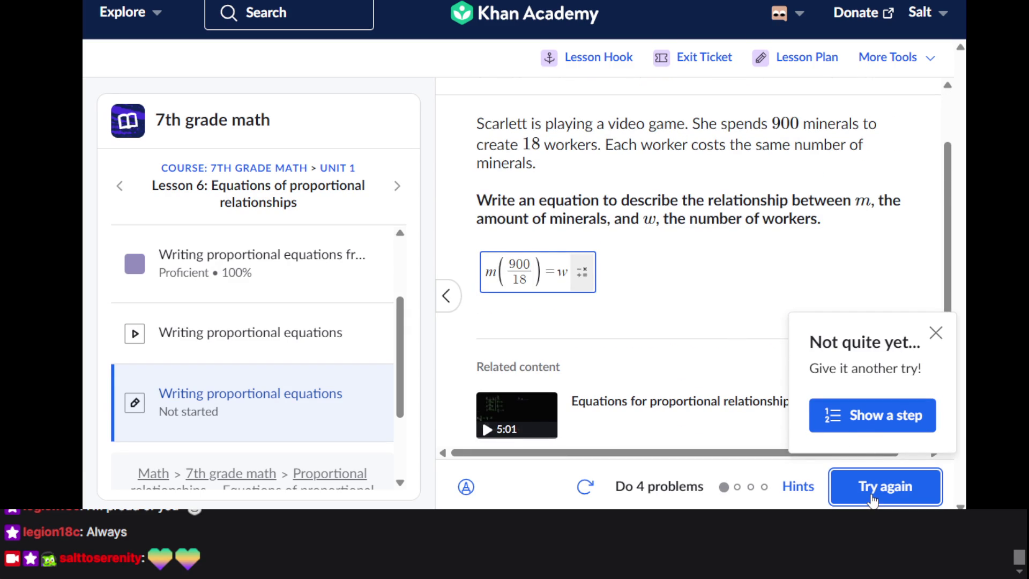
Reveal hints 1 and 2 of 4, which give the constant of proportionality 900/18 = 50
{"action": "left_click", "coordinate": [871, 416]}
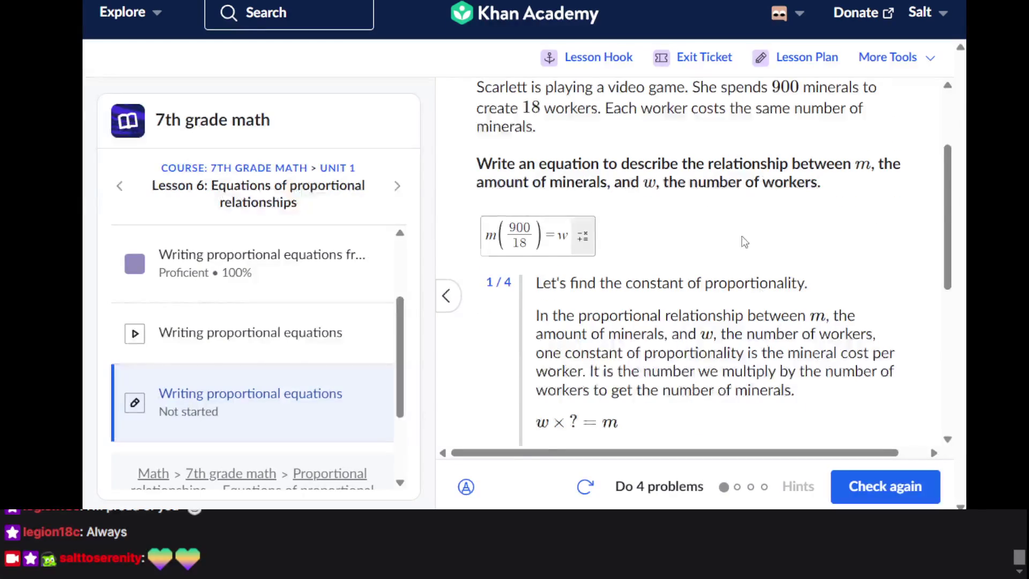
{"action": "scroll", "coordinate": [743, 240], "scroll_direction": "down", "scroll_amount": 3}
{"action": "scroll", "coordinate": [744, 242], "scroll_direction": "up", "scroll_amount": 2}
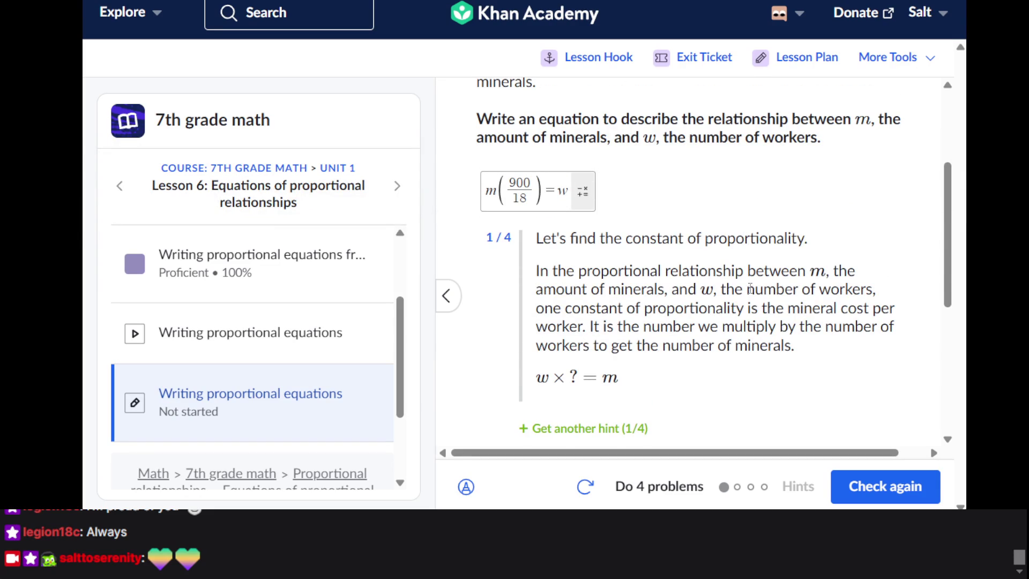
{"action": "left_click", "coordinate": [587, 431]}
{"action": "scroll", "coordinate": [636, 345], "scroll_direction": "up", "scroll_amount": 5}
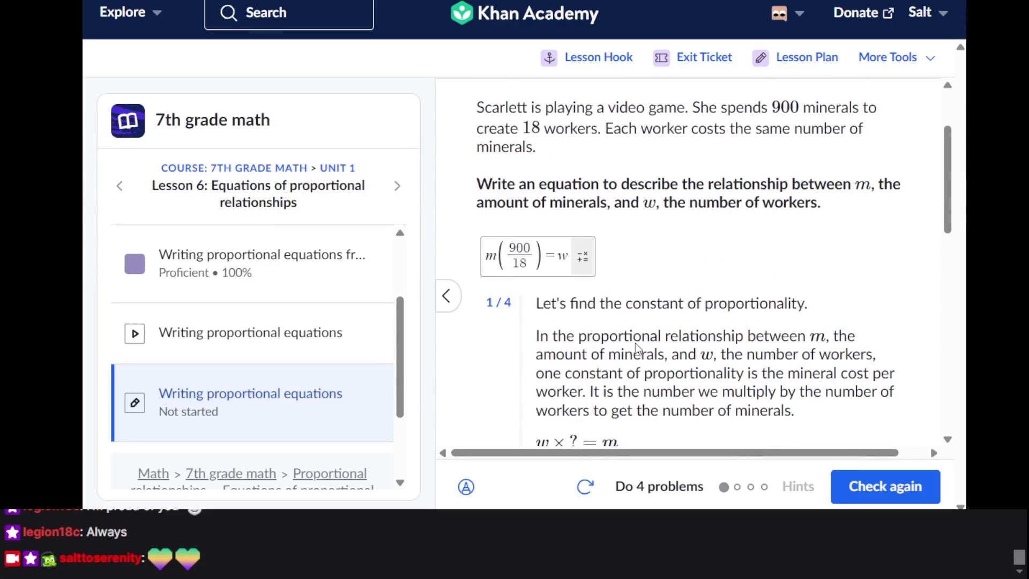
{"action": "scroll", "coordinate": [636, 347], "scroll_direction": "up", "scroll_amount": 1}
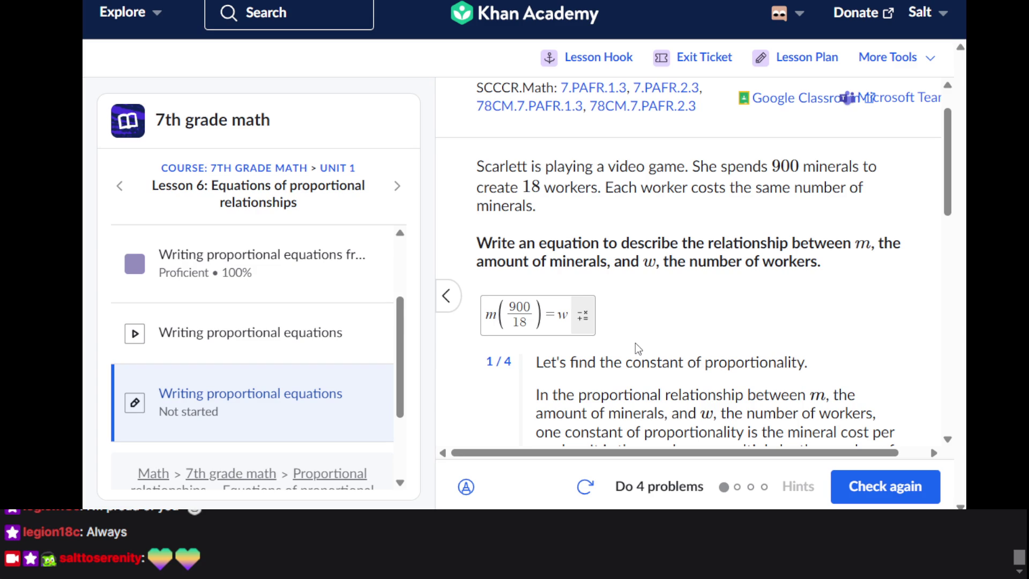
{"action": "scroll", "coordinate": [636, 346], "scroll_direction": "down", "scroll_amount": 4}
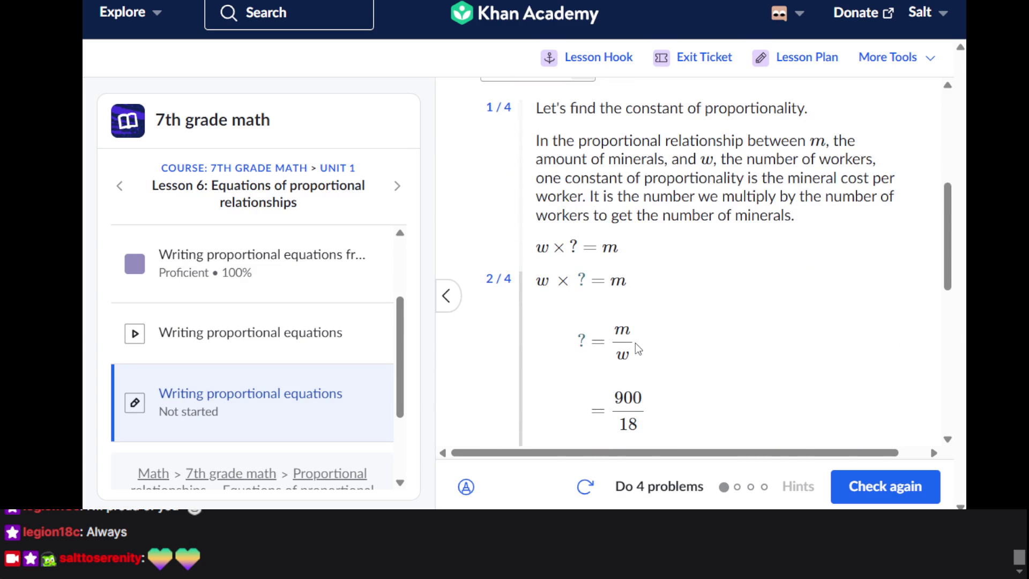
{"action": "scroll", "coordinate": [635, 343], "scroll_direction": "down", "scroll_amount": 3}
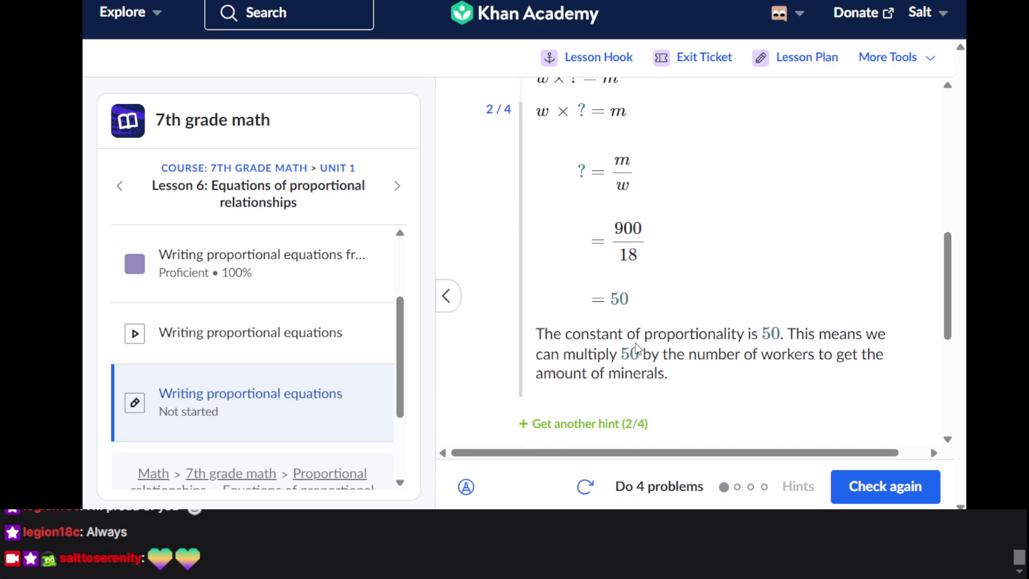
{"action": "scroll", "coordinate": [635, 343], "scroll_direction": "up", "scroll_amount": 4}
{"action": "scroll", "coordinate": [635, 343], "scroll_direction": "down", "scroll_amount": 6}
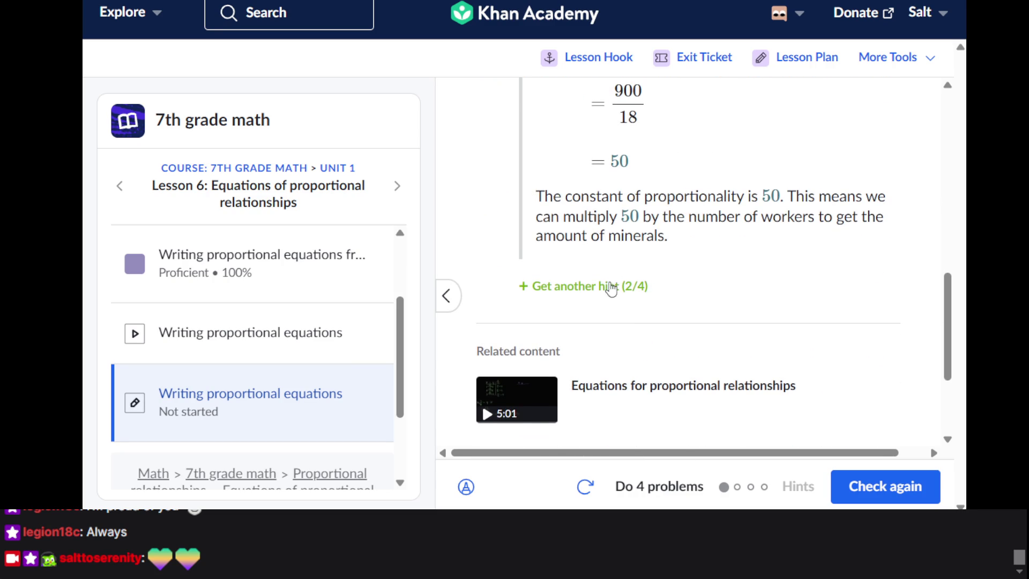
{"action": "left_click", "coordinate": [609, 285]}
{"action": "scroll", "coordinate": [610, 289], "scroll_direction": "up", "scroll_amount": 8}
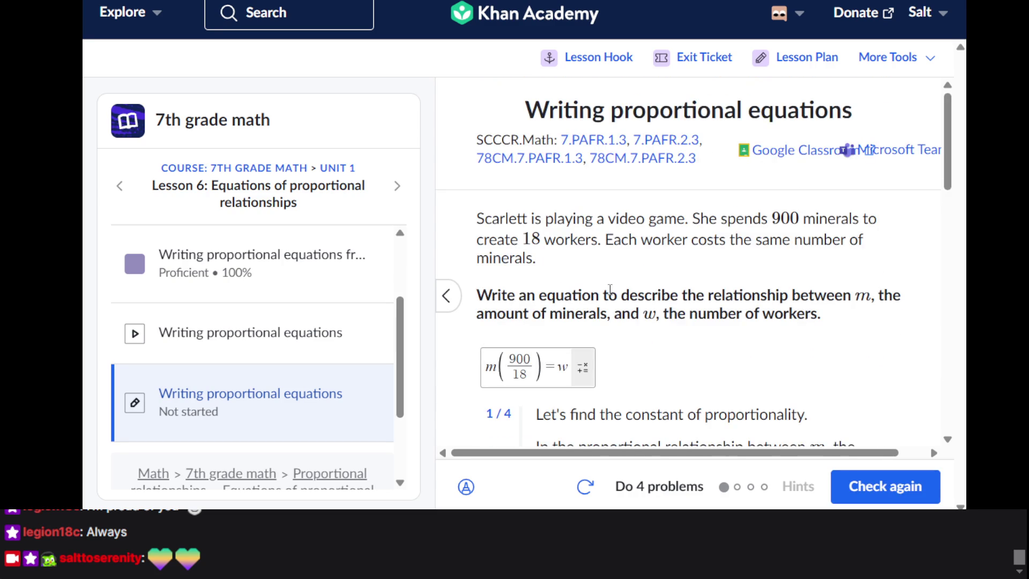
{"action": "scroll", "coordinate": [609, 289], "scroll_direction": "down", "scroll_amount": 8}
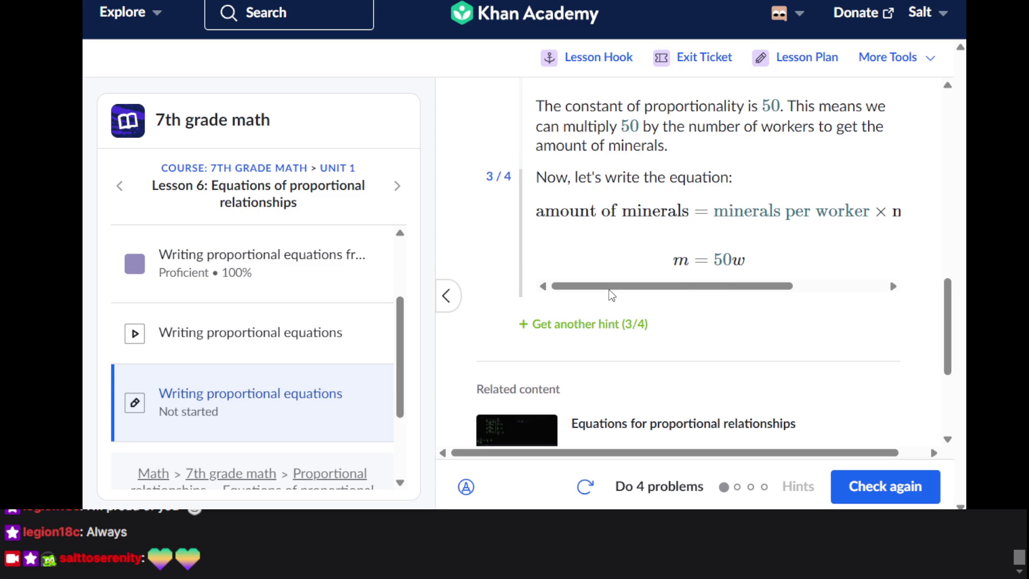
{"action": "scroll", "coordinate": [611, 294], "scroll_direction": "up", "scroll_amount": 8}
{"action": "scroll", "coordinate": [609, 291], "scroll_direction": "down", "scroll_amount": 8}
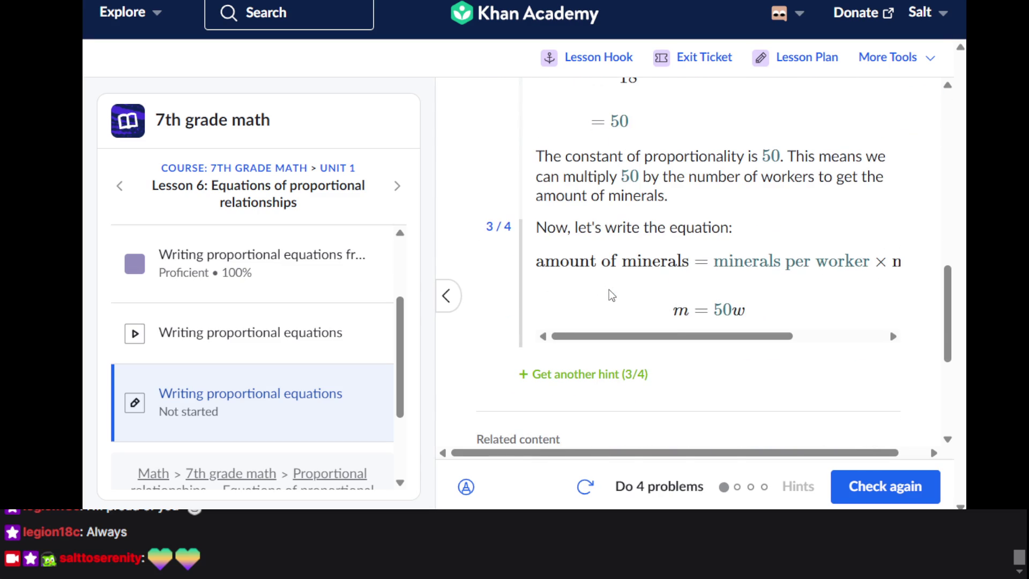
{"action": "scroll", "coordinate": [611, 295], "scroll_direction": "up", "scroll_amount": 8}
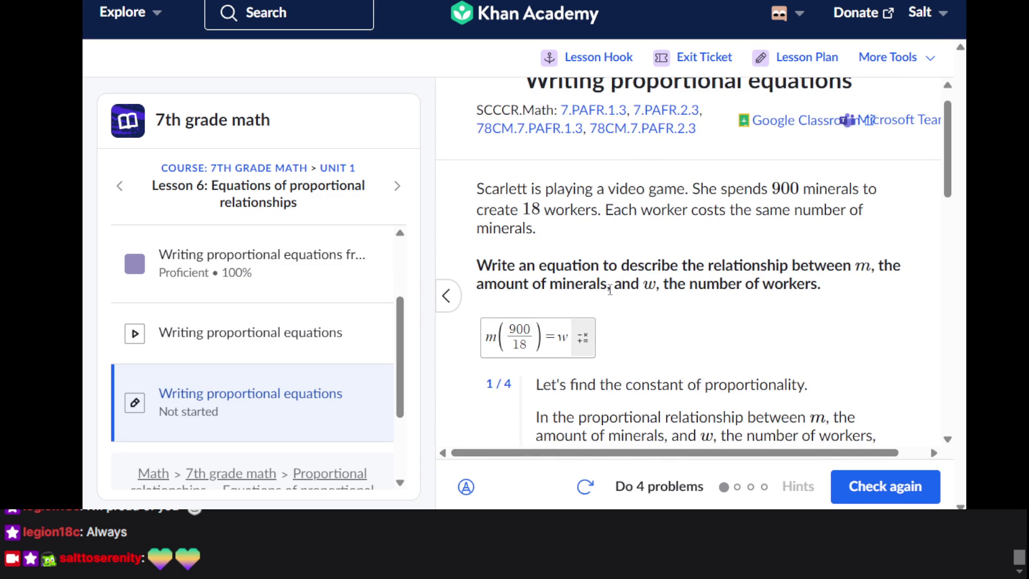
{"action": "scroll", "coordinate": [610, 290], "scroll_direction": "down", "scroll_amount": 4}
{"action": "scroll", "coordinate": [610, 290], "scroll_direction": "up", "scroll_amount": 4}
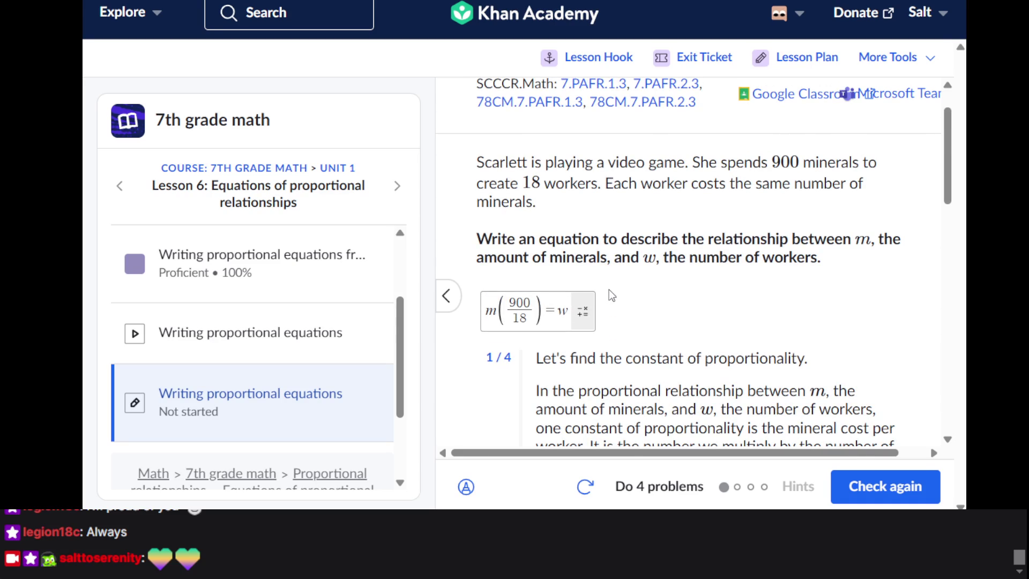
{"action": "scroll", "coordinate": [609, 289], "scroll_direction": "down", "scroll_amount": 5}
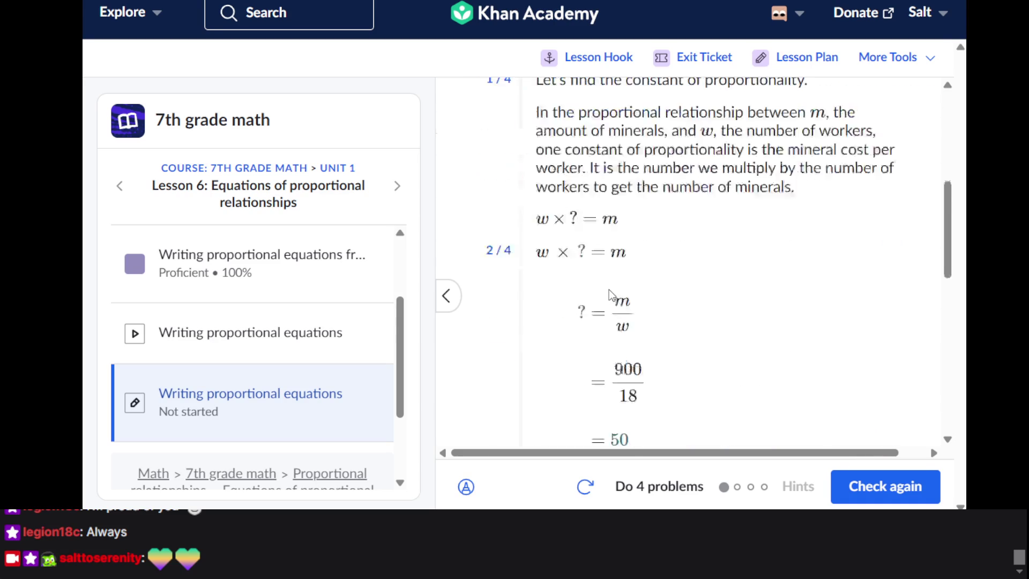
{"action": "scroll", "coordinate": [622, 232], "scroll_direction": "up", "scroll_amount": 4}
{"action": "scroll", "coordinate": [622, 232], "scroll_direction": "up", "scroll_amount": 3}
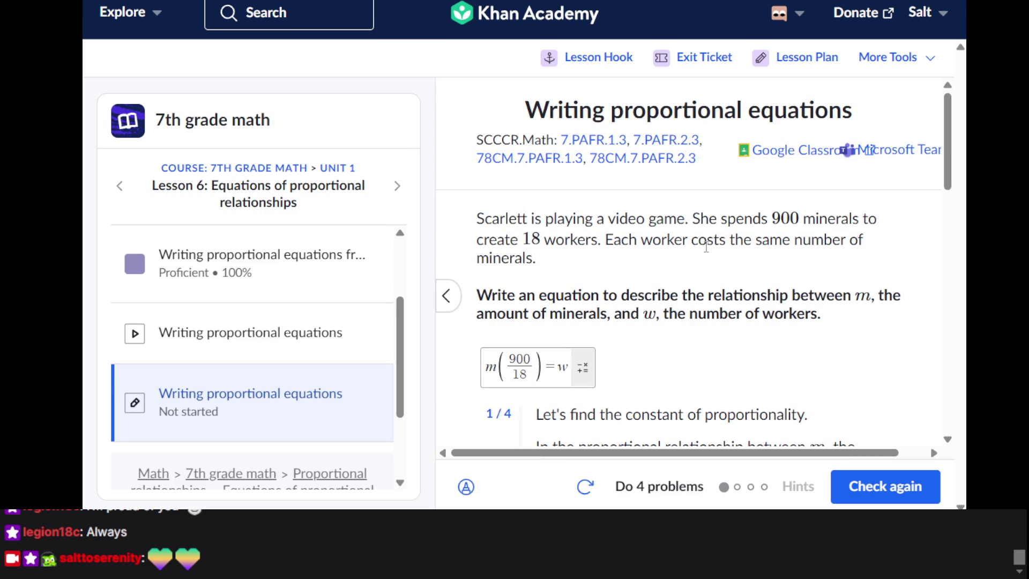
{"action": "scroll", "coordinate": [706, 247], "scroll_direction": "down", "scroll_amount": 3}
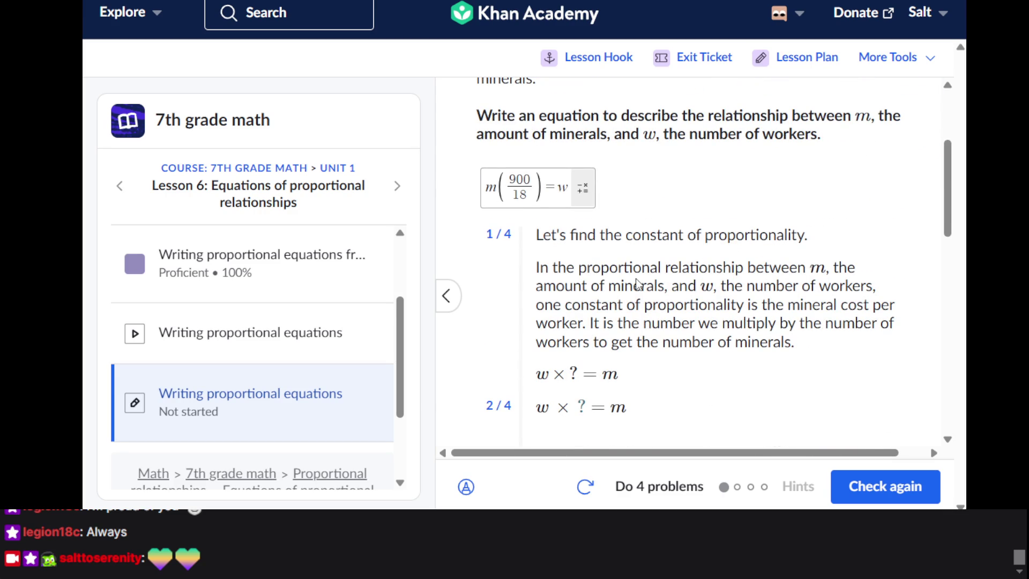
{"action": "scroll", "coordinate": [637, 284], "scroll_direction": "down", "scroll_amount": 2}
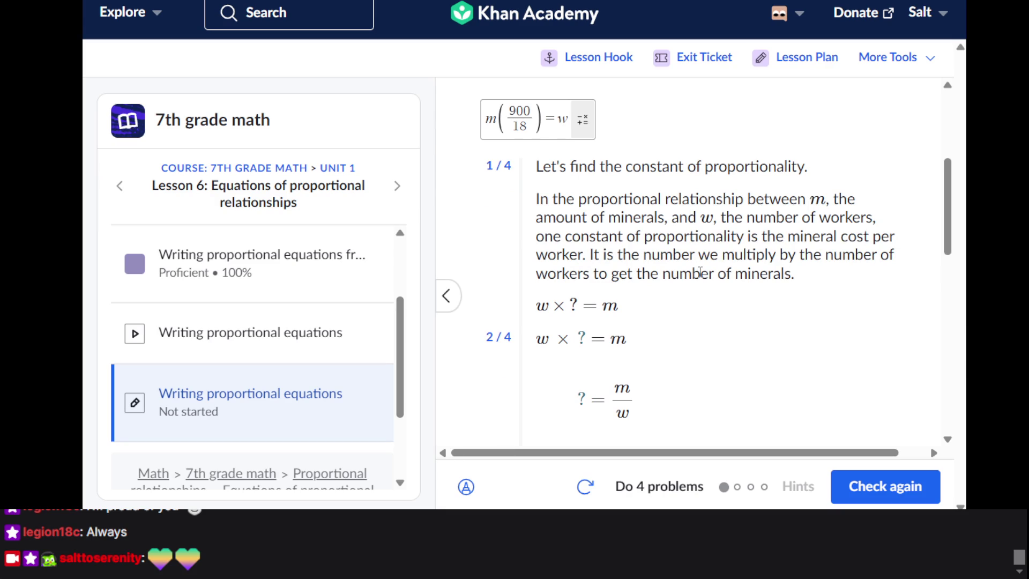
{"action": "scroll", "coordinate": [699, 272], "scroll_direction": "up", "scroll_amount": 4}
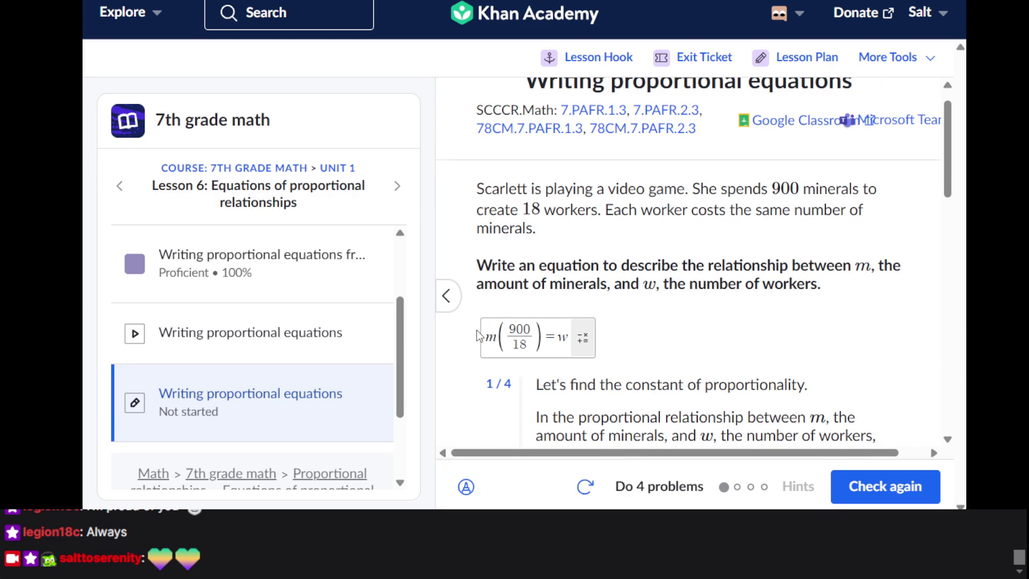
{"action": "scroll", "coordinate": [792, 345], "scroll_direction": "down", "scroll_amount": 1}
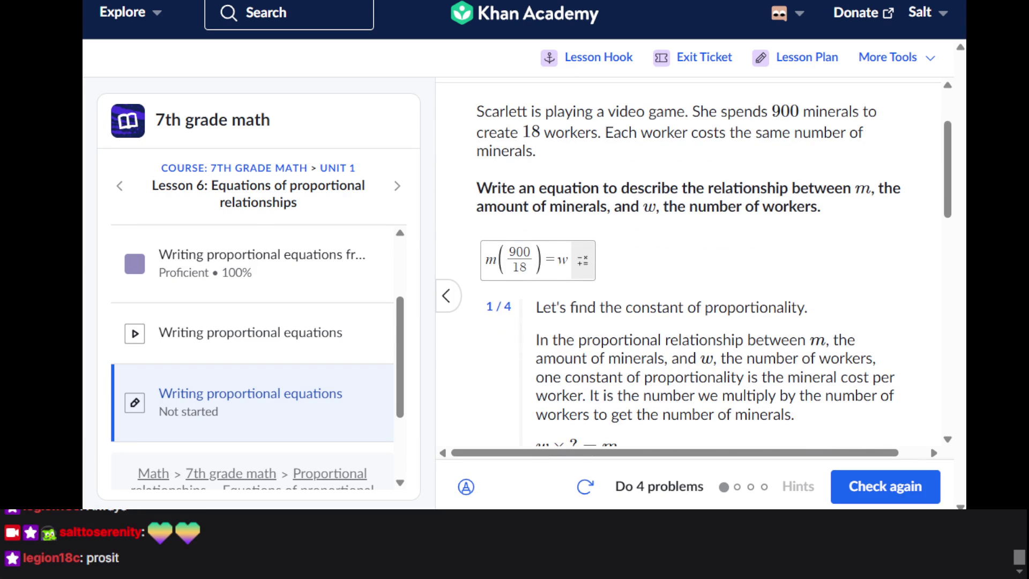
{"action": "scroll", "coordinate": [709, 300], "scroll_direction": "down", "scroll_amount": 2}
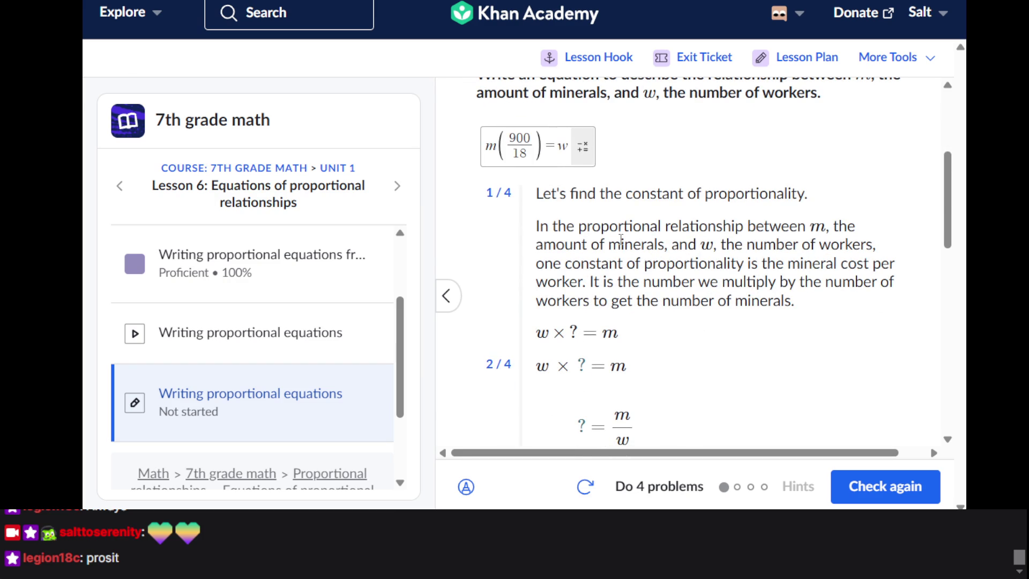
{"action": "scroll", "coordinate": [620, 239], "scroll_direction": "down", "scroll_amount": 3}
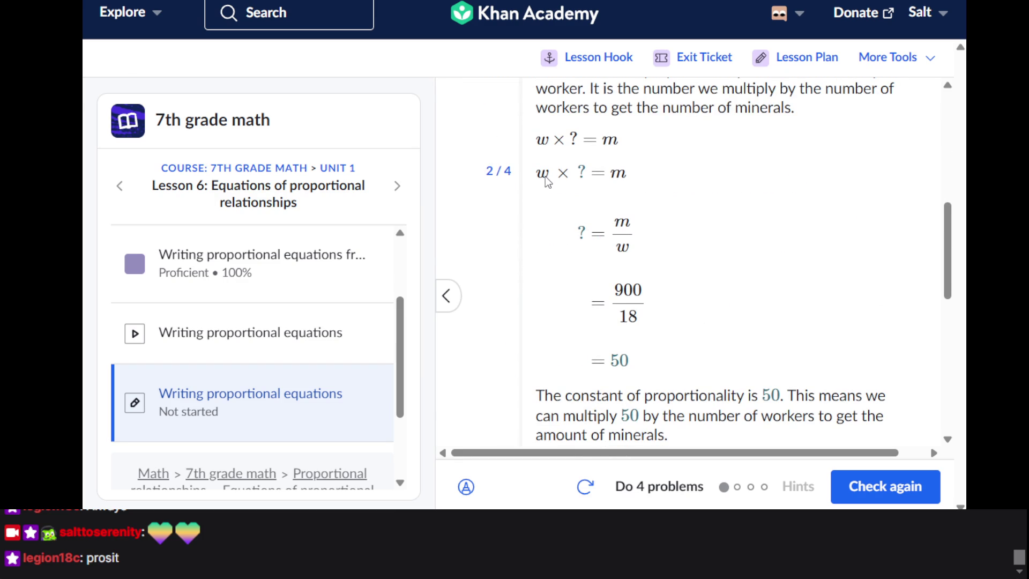
{"action": "scroll", "coordinate": [564, 181], "scroll_direction": "up", "scroll_amount": 1}
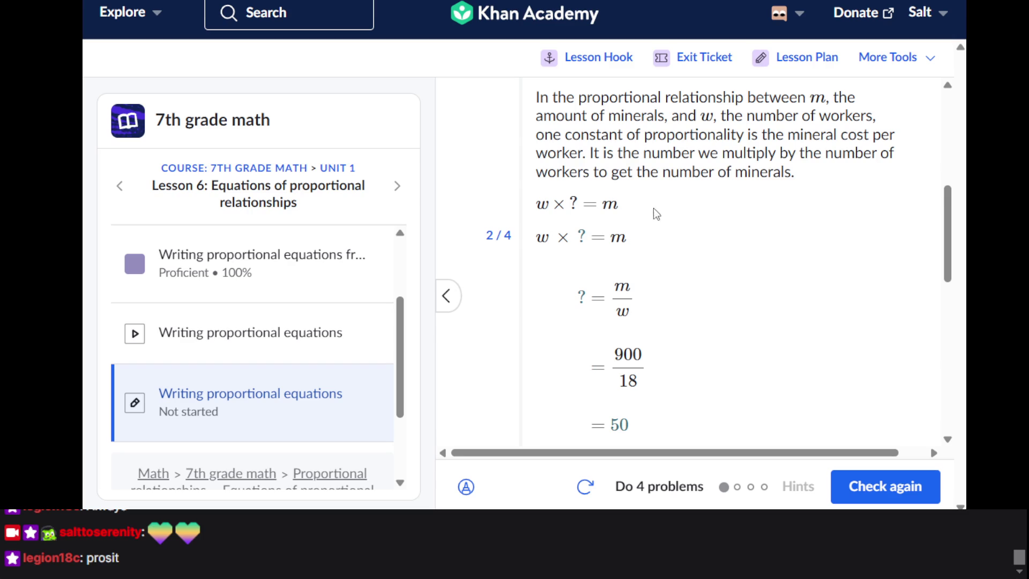
{"action": "scroll", "coordinate": [552, 264], "scroll_direction": "up", "scroll_amount": 4}
{"action": "scroll", "coordinate": [601, 264], "scroll_direction": "down", "scroll_amount": 5}
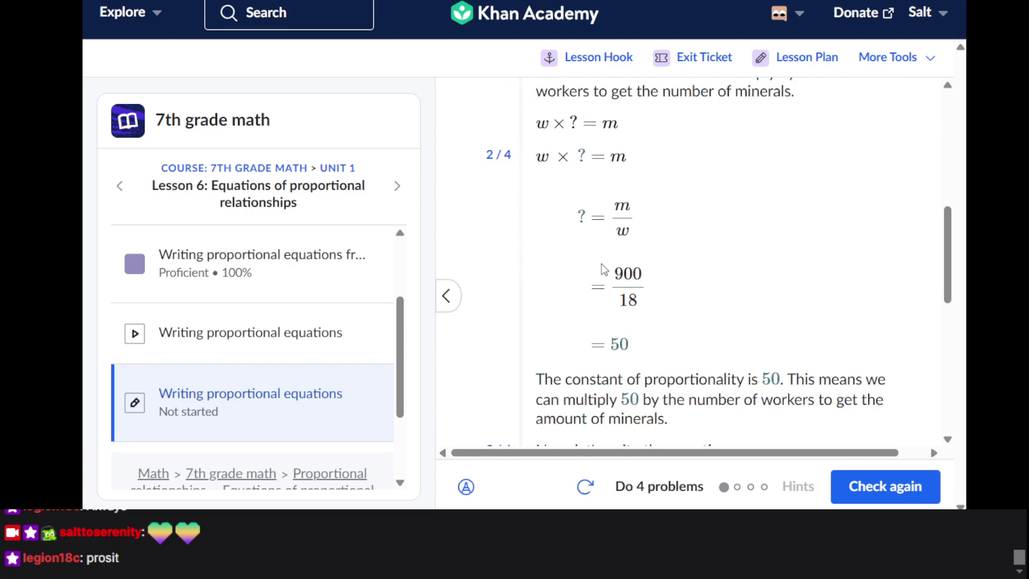
{"action": "scroll", "coordinate": [604, 274], "scroll_direction": "up", "scroll_amount": 3}
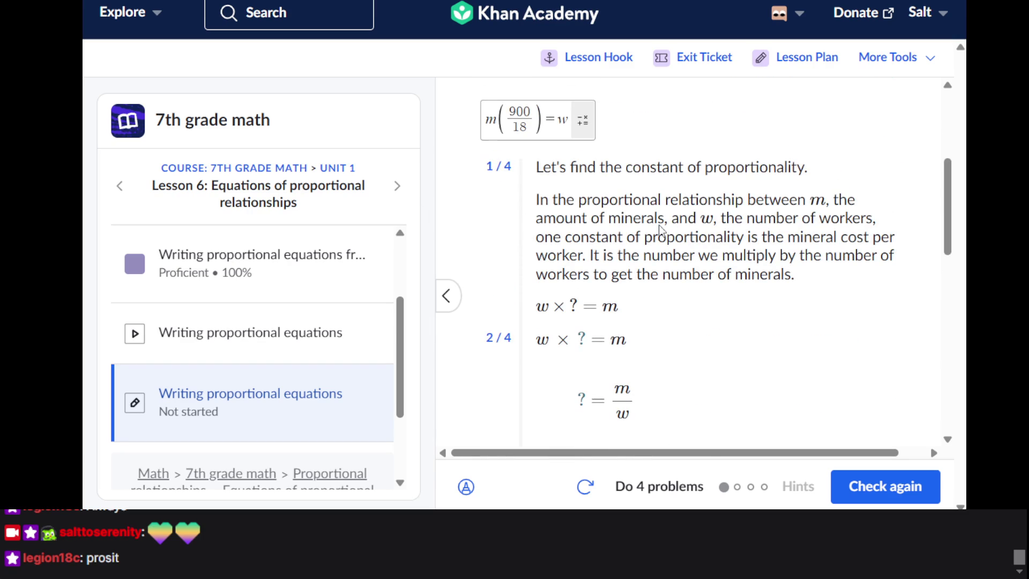
{"action": "left_click", "coordinate": [484, 125]}
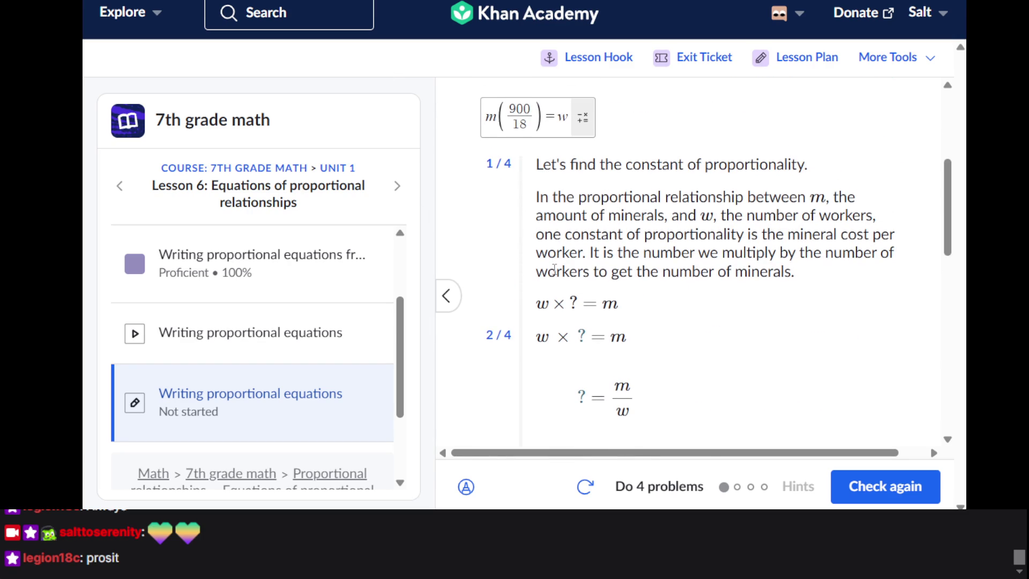
{"action": "scroll", "coordinate": [679, 238], "scroll_direction": "down", "scroll_amount": 1}
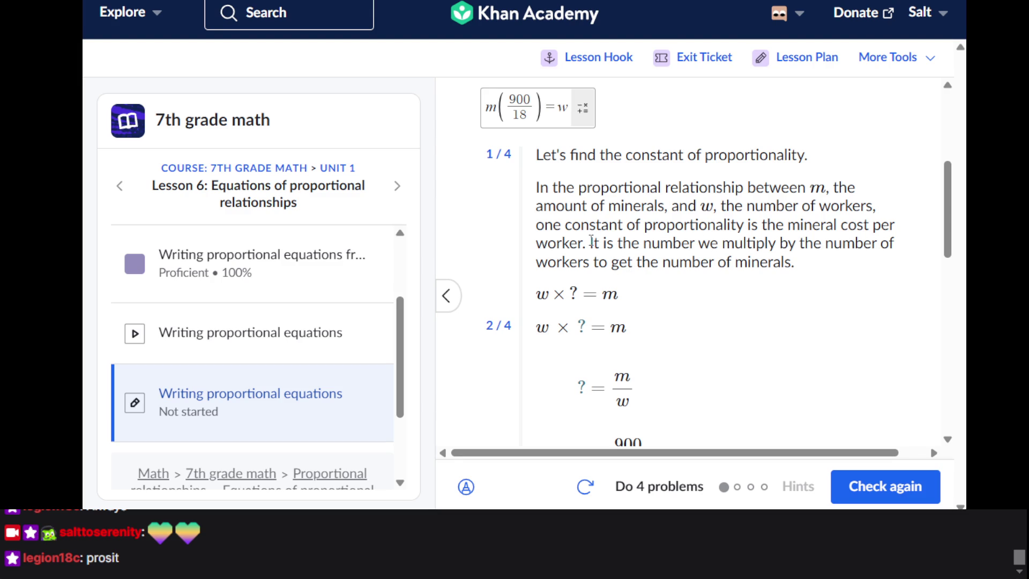
{"action": "left_click_drag", "start_coordinate": [590, 243], "coordinate": [795, 274]}
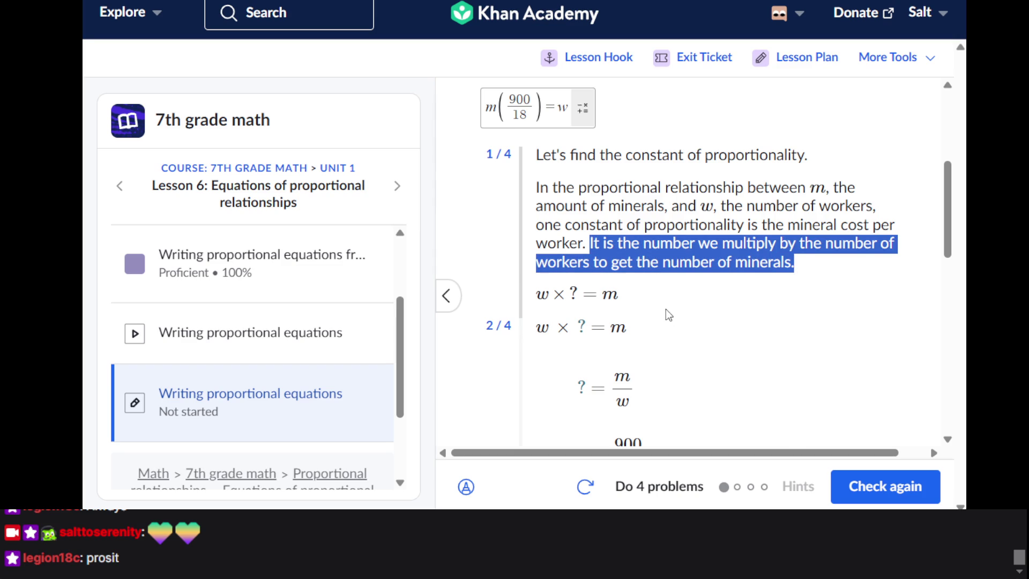
{"action": "left_click", "coordinate": [599, 269]}
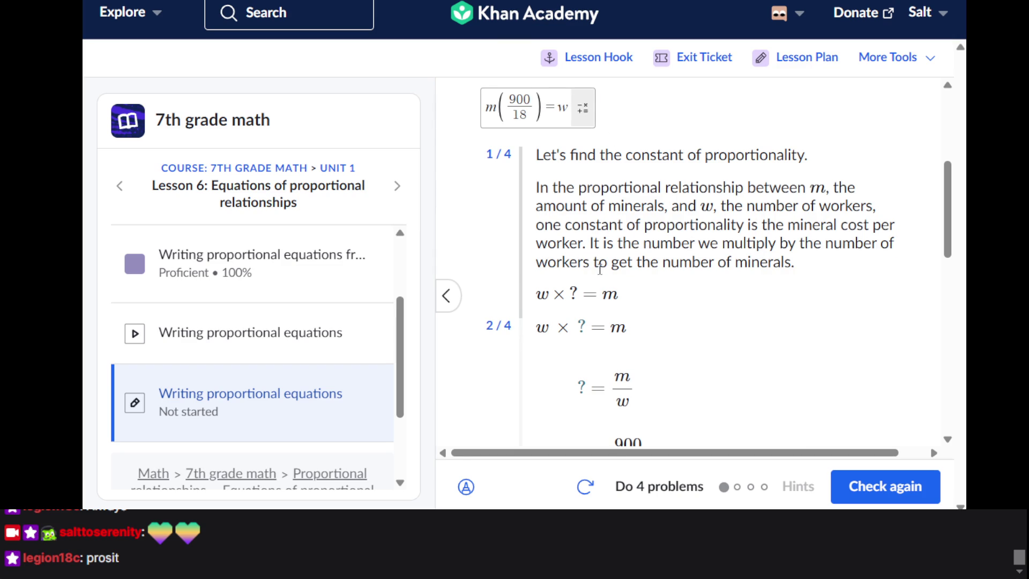
{"action": "scroll", "coordinate": [600, 270], "scroll_direction": "down", "scroll_amount": 3}
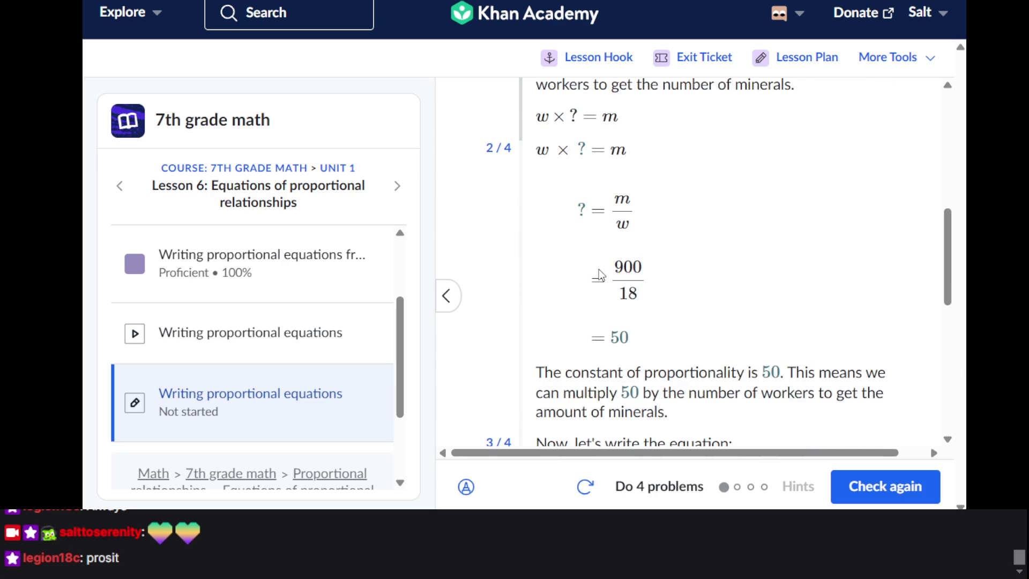
{"action": "scroll", "coordinate": [599, 275], "scroll_direction": "up", "scroll_amount": 4}
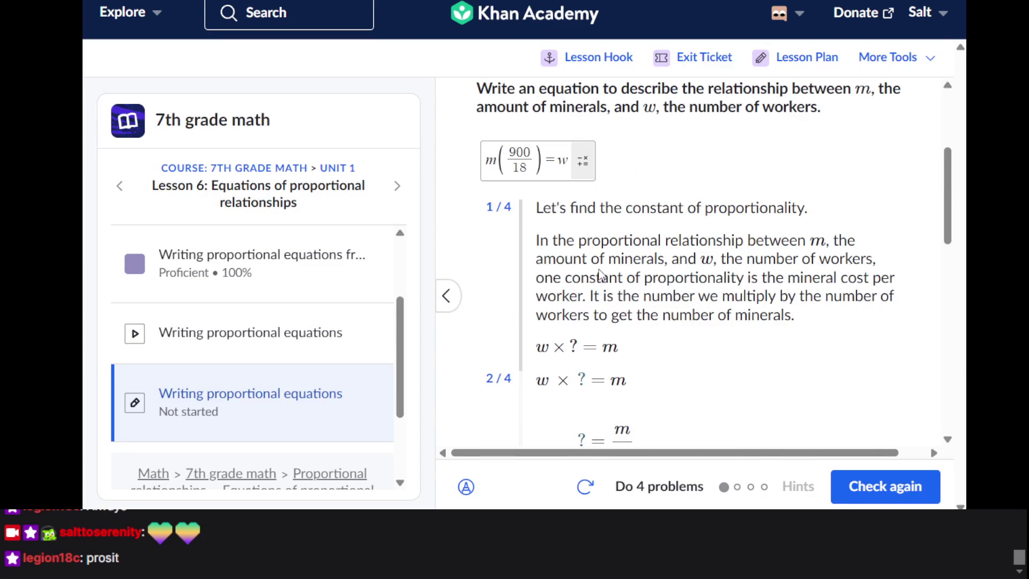
Delete the 900/18 fraction and its parenthesis, then put 50 after m so the answer reads m50=w
{"action": "left_click", "coordinate": [542, 159]}
{"action": "key", "text": "BackSpace"}
{"action": "key", "text": "BackSpace"}
{"action": "key", "text": "BackSpace"}
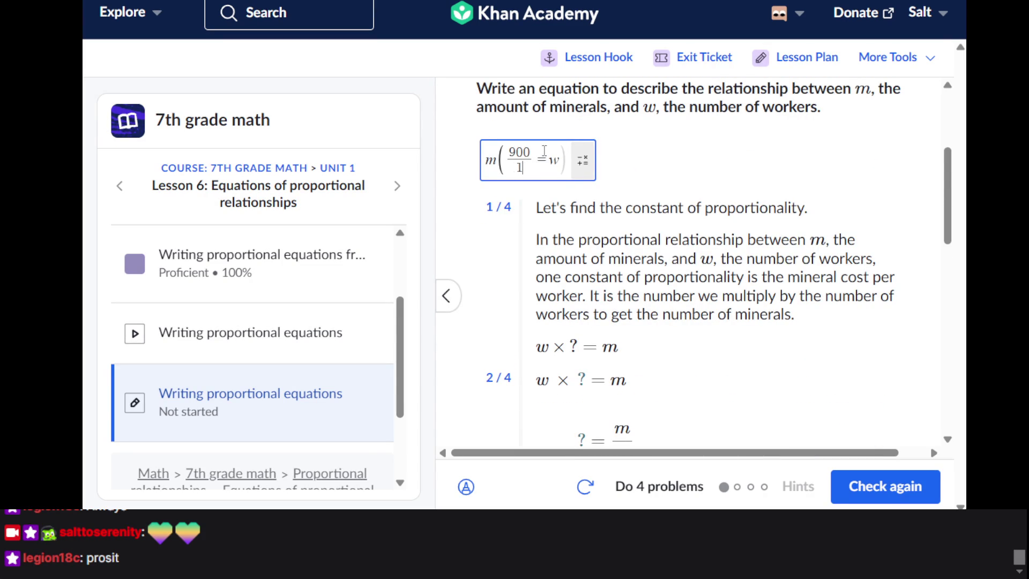
{"action": "key", "text": "BackSpace"}
{"action": "key", "text": "BackSpace"}
{"action": "key", "text": "BackSpace"}
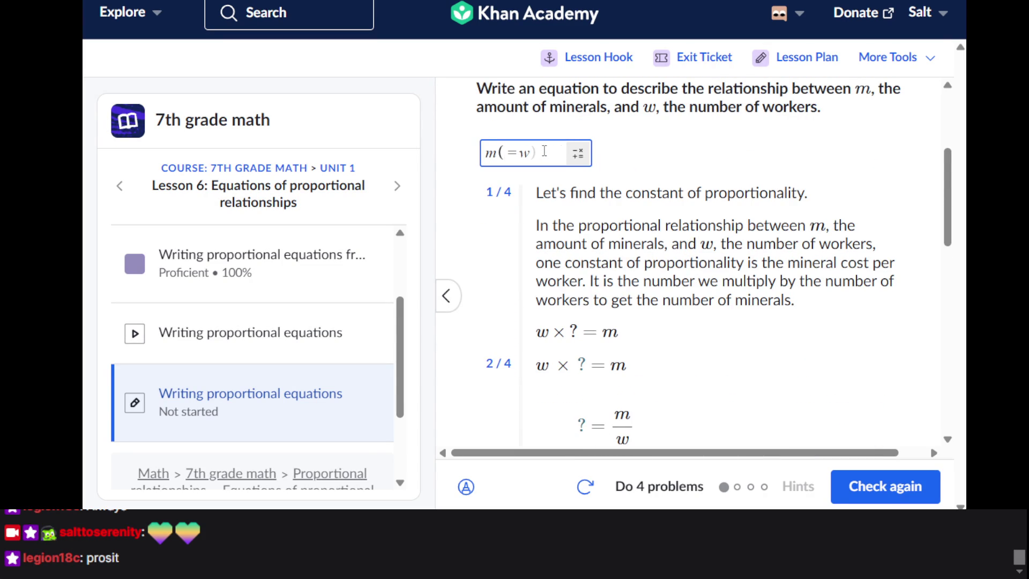
{"action": "key", "text": "BackSpace"}
{"action": "type", "text": "50"}
{"action": "key", "text": "Left"}
{"action": "key", "text": "Left"}
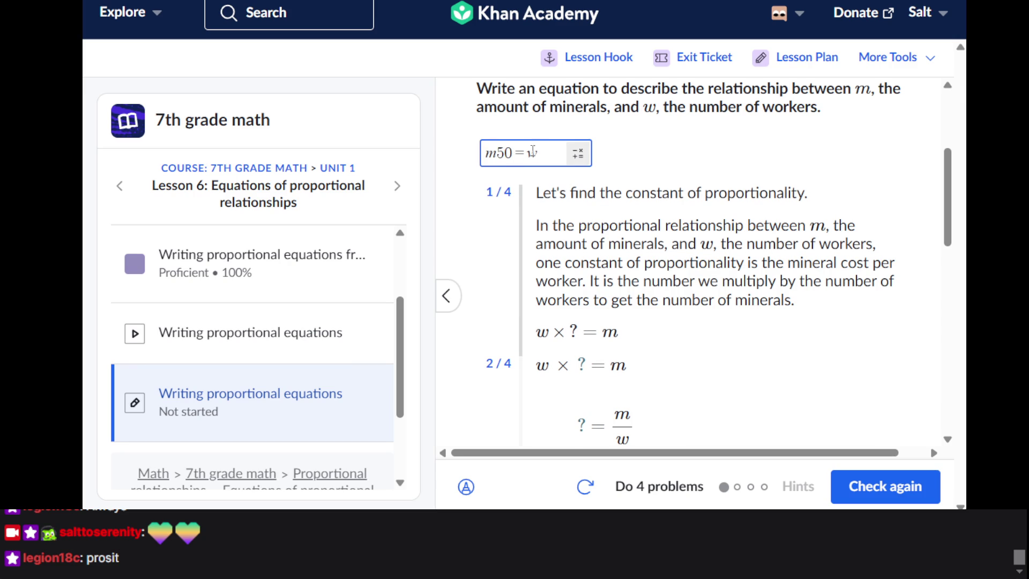
Review the hint's constant 50, briefly highlighting it
{"action": "scroll", "coordinate": [650, 206], "scroll_direction": "down", "scroll_amount": 5}
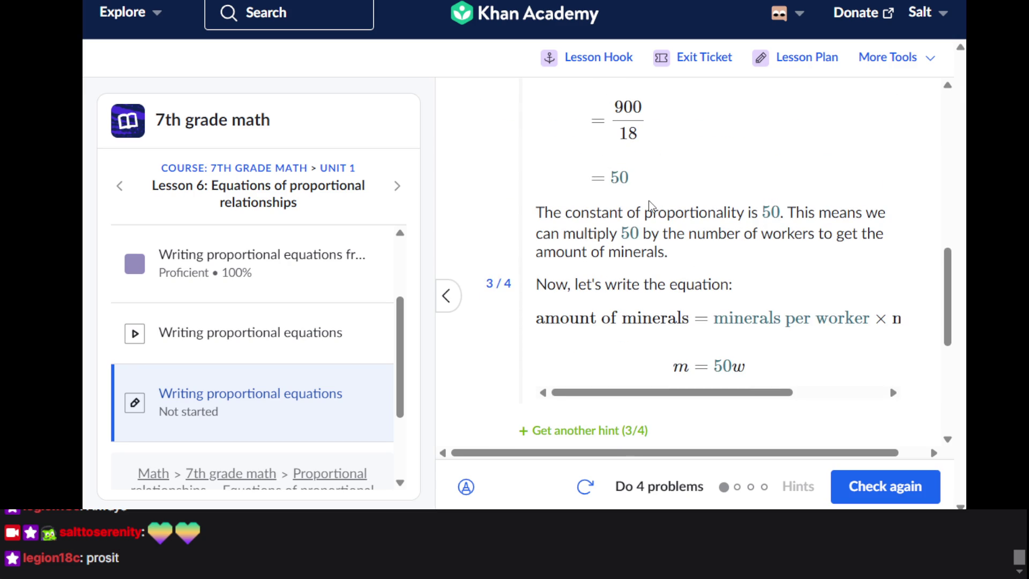
{"action": "double_click", "coordinate": [630, 231]}
{"action": "left_click", "coordinate": [624, 270]}
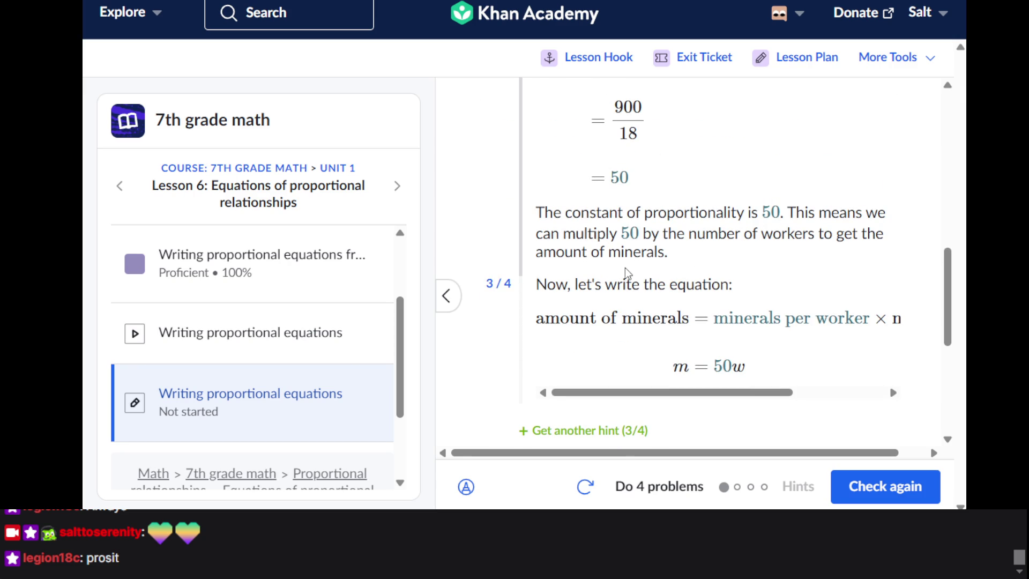
{"action": "scroll", "coordinate": [624, 268], "scroll_direction": "down", "scroll_amount": 3}
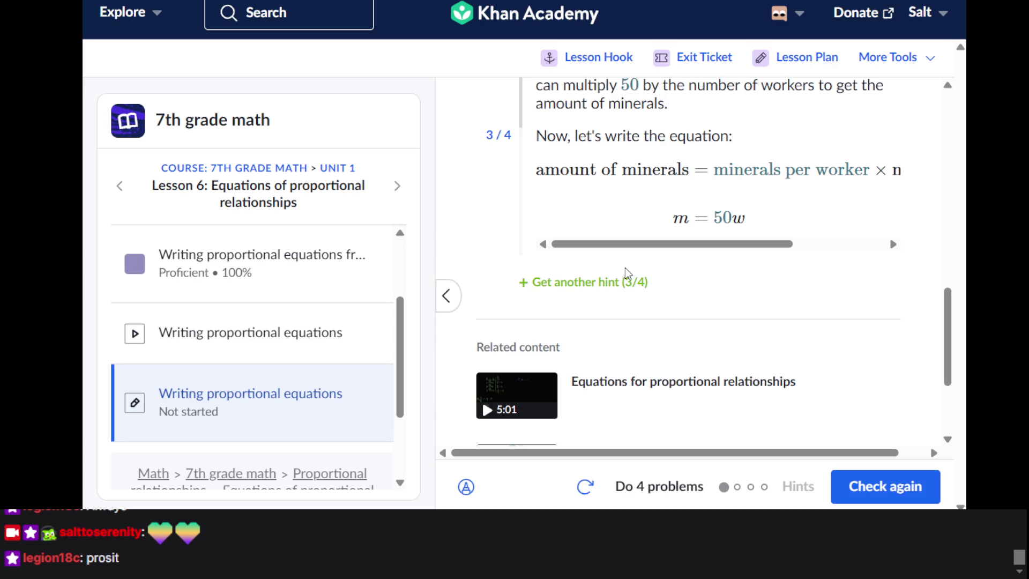
{"action": "scroll", "coordinate": [624, 268], "scroll_direction": "up", "scroll_amount": 8}
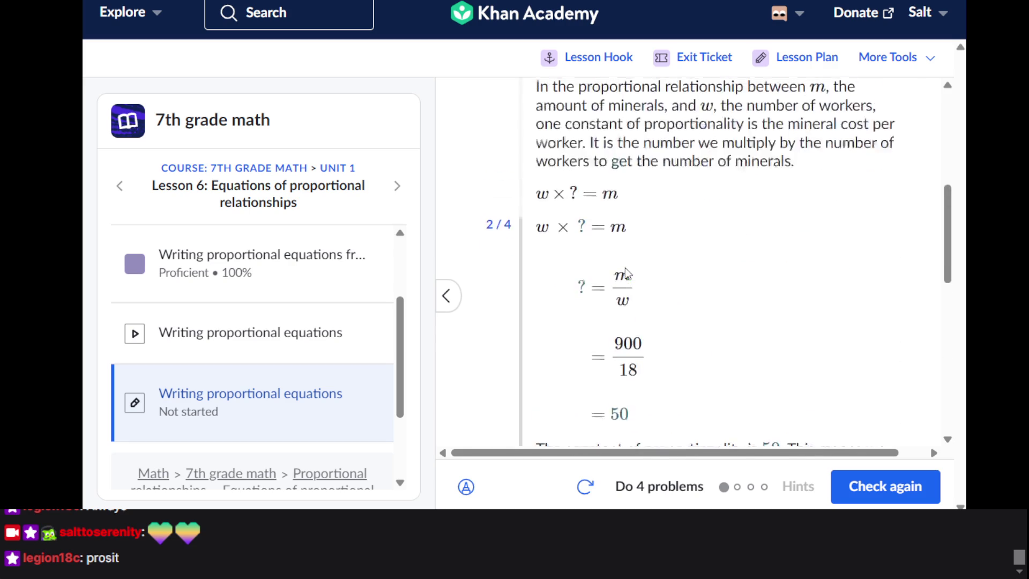
Select the whole m50=w entry in the answer box
{"action": "left_click", "coordinate": [539, 306]}
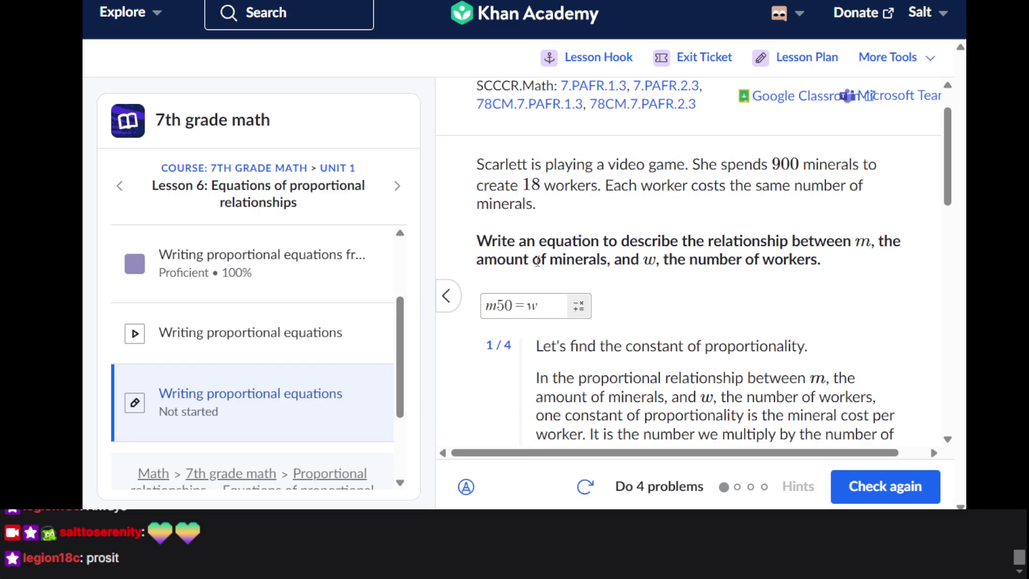
{"action": "left_click", "coordinate": [540, 303]}
{"action": "key", "text": "ctrl+a"}
{"action": "left_click", "coordinate": [540, 304]}
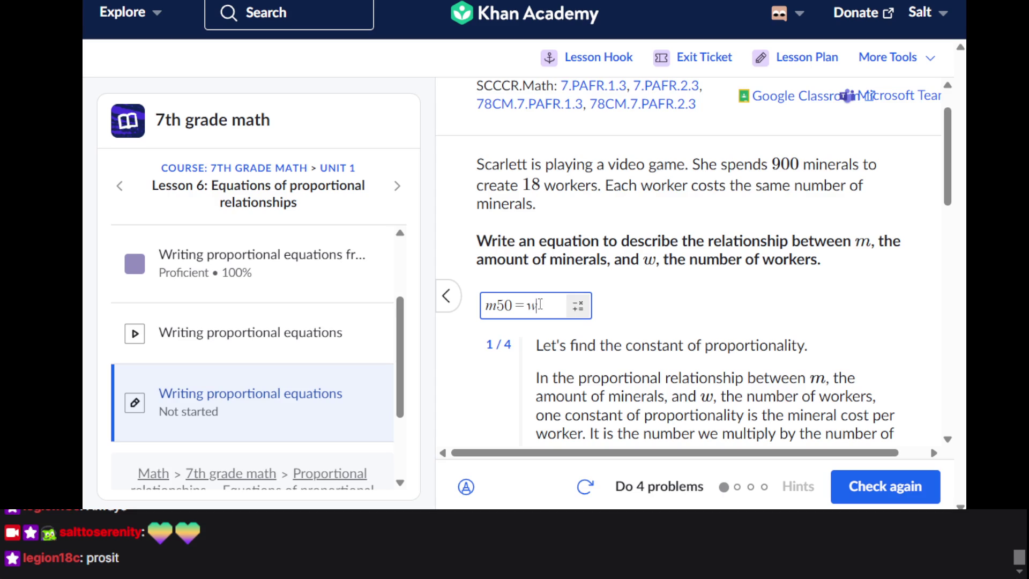
{"action": "key", "text": "ctrl+a"}
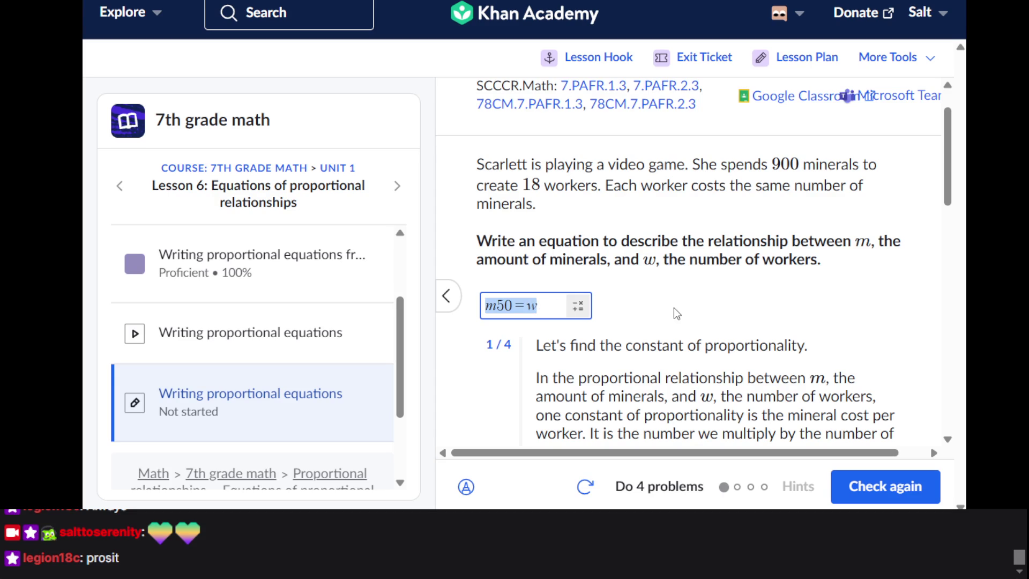
{"action": "scroll", "coordinate": [673, 309], "scroll_direction": "down", "scroll_amount": 3}
{"action": "scroll", "coordinate": [674, 309], "scroll_direction": "down", "scroll_amount": 5}
{"action": "scroll", "coordinate": [673, 316], "scroll_direction": "up", "scroll_amount": 10}
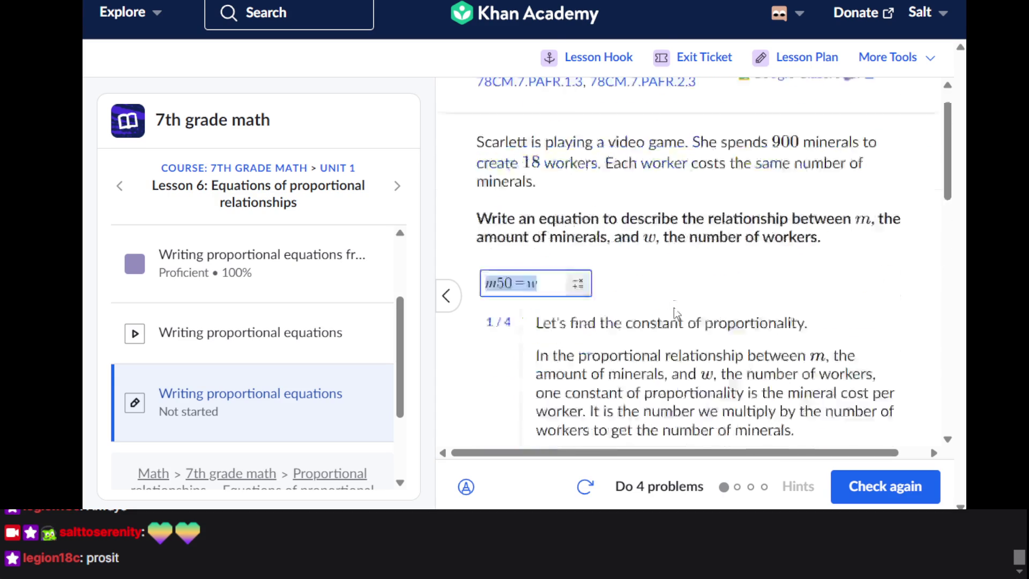
{"action": "scroll", "coordinate": [673, 316], "scroll_direction": "down", "scroll_amount": 15}
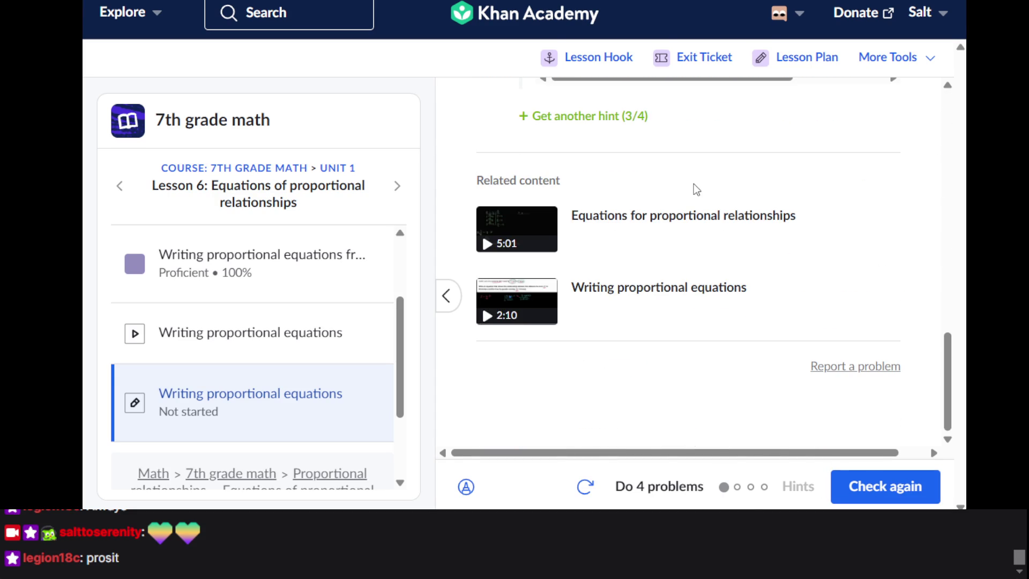
{"action": "scroll", "coordinate": [693, 184], "scroll_direction": "up", "scroll_amount": 10}
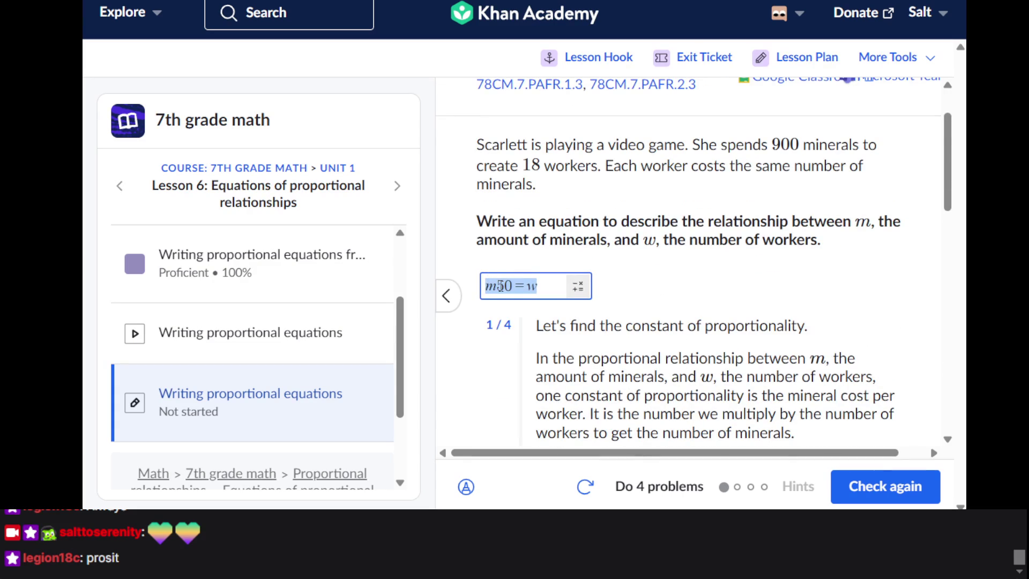
Swap the variables so the answer reads w50=m, submit it, and continue to the next problem
{"action": "left_click", "coordinate": [494, 286]}
{"action": "key", "text": "BackSpace"}
{"action": "type", "text": "w"}
{"action": "key", "text": "End"}
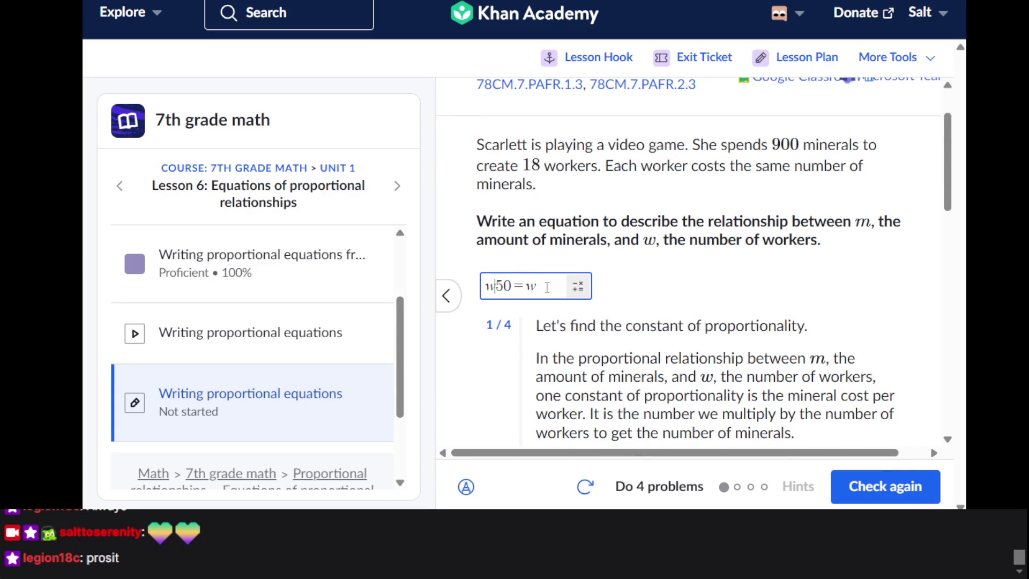
{"action": "key", "text": "BackSpace"}
{"action": "type", "text": "m"}
{"action": "key", "text": "Return"}
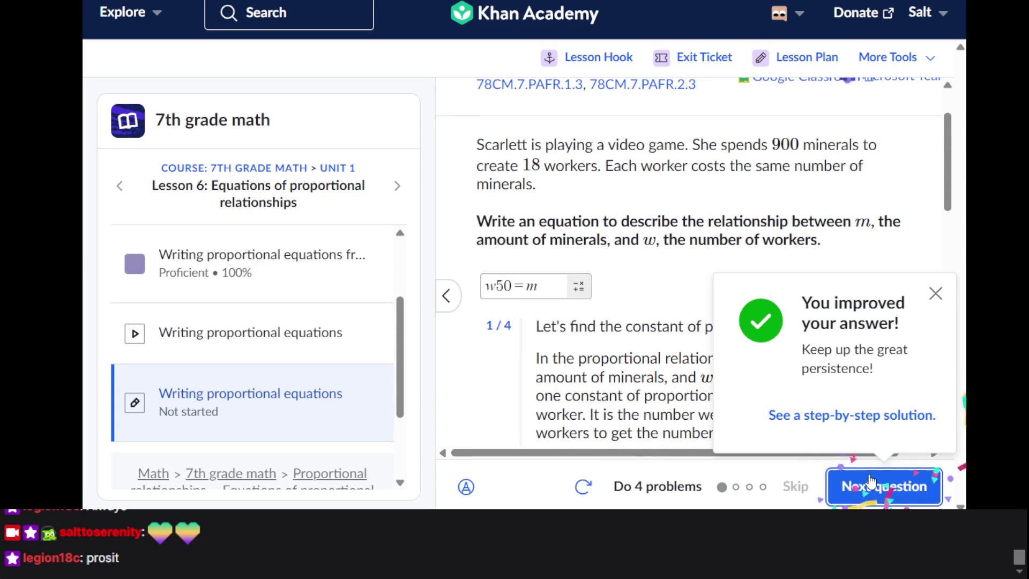
{"action": "left_click", "coordinate": [866, 486]}
Enter f*150= in the tropical punch answer box, clearing stray characters
{"action": "left_click", "coordinate": [532, 243]}
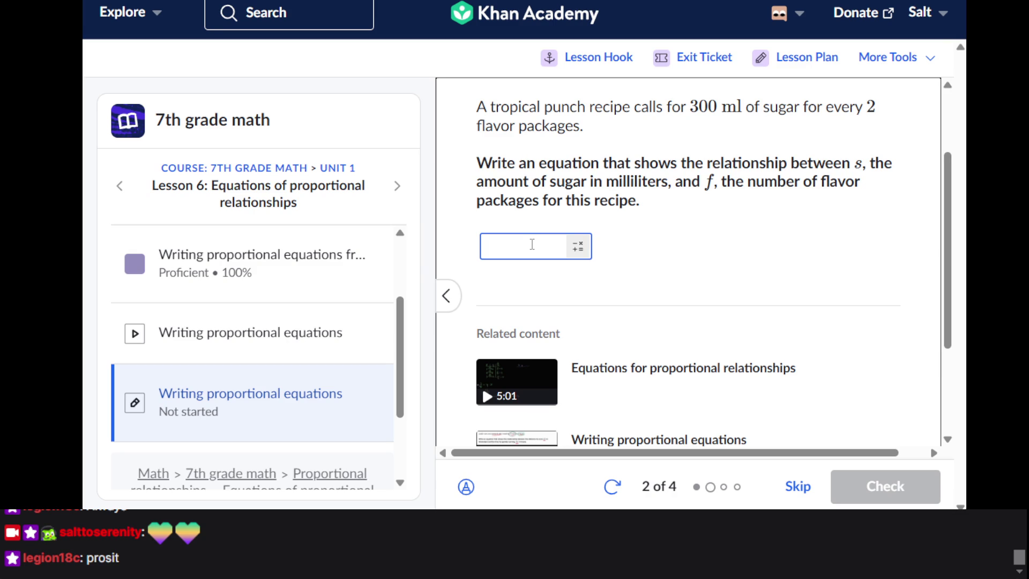
{"action": "scroll", "coordinate": [557, 268], "scroll_direction": "up", "scroll_amount": 1}
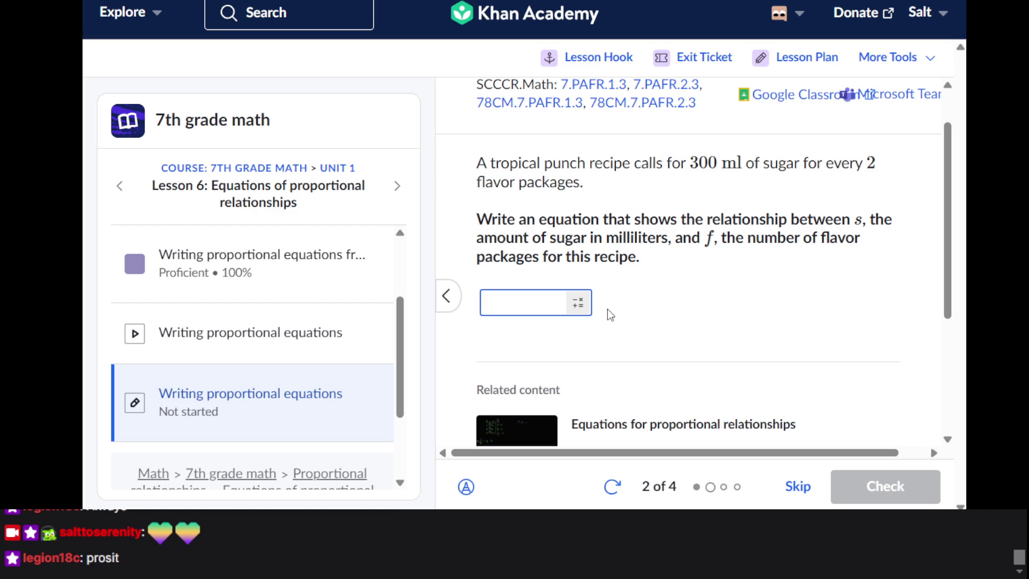
{"action": "type", "text": "2"}
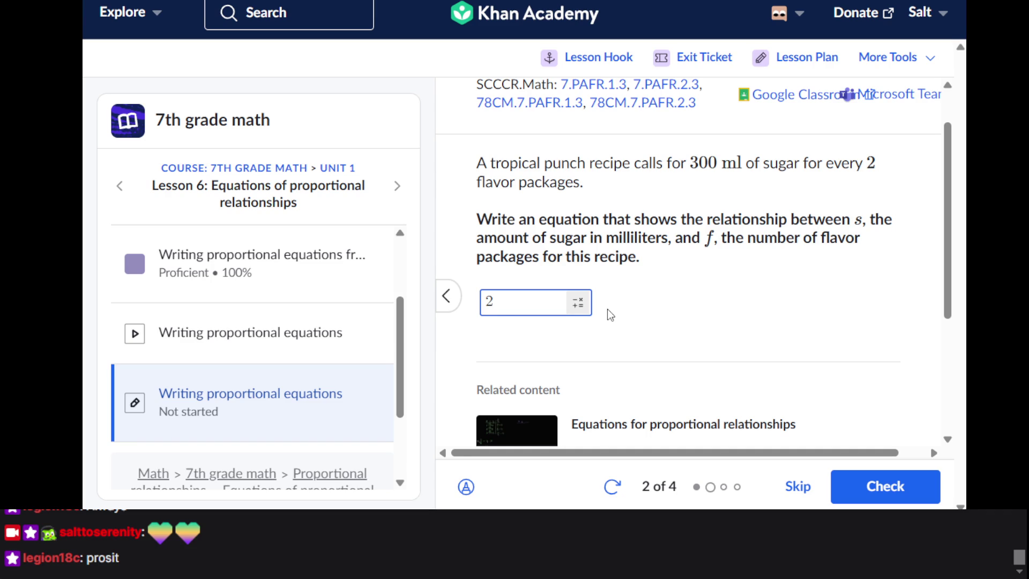
{"action": "key", "text": "BackSpace"}
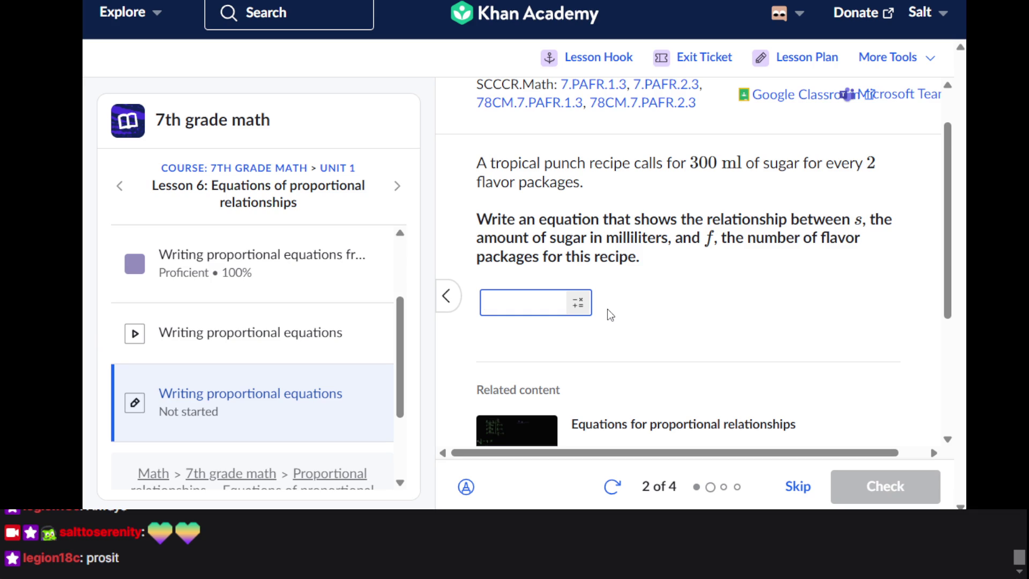
{"action": "type", "text": "s"}
{"action": "key", "text": "BackSpace"}
{"action": "type", "text": "f"}
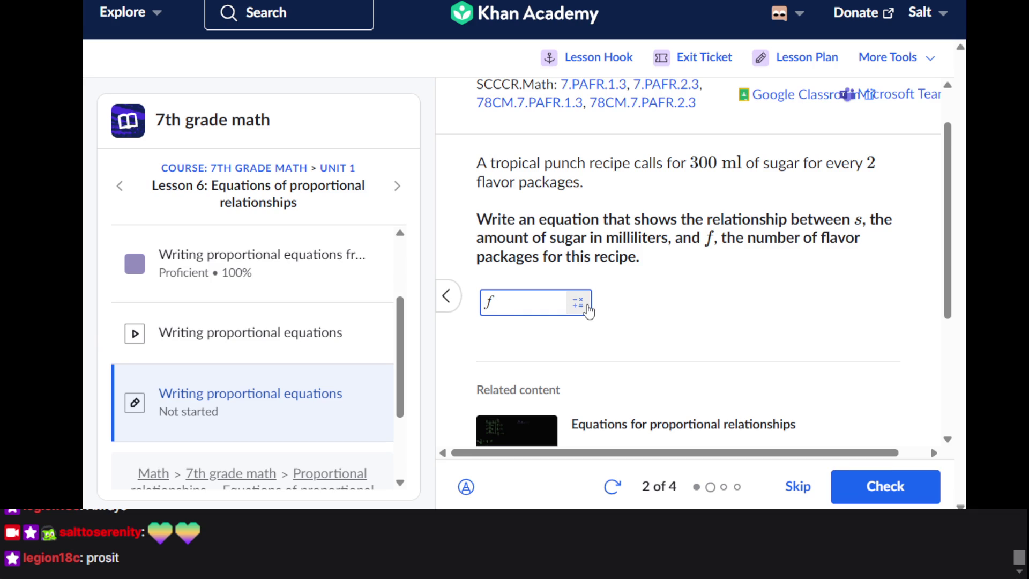
{"action": "type", "text": "*1"}
{"action": "type", "text": "50"}
{"action": "type", "text": "="}
Complete the answer as f · 150 = s, submit it, and continue to question 3
{"action": "type", "text": "s"}
{"action": "key", "text": "BackSpace"}
{"action": "type", "text": "s"}
{"action": "key", "text": "BackSpace"}
{"action": "type", "text": "s"}
{"action": "key", "text": "BackSpace"}
{"action": "type", "text": "s"}
{"action": "key", "text": "BackSpace"}
{"action": "type", "text": "s"}
{"action": "left_click", "coordinate": [880, 489]}
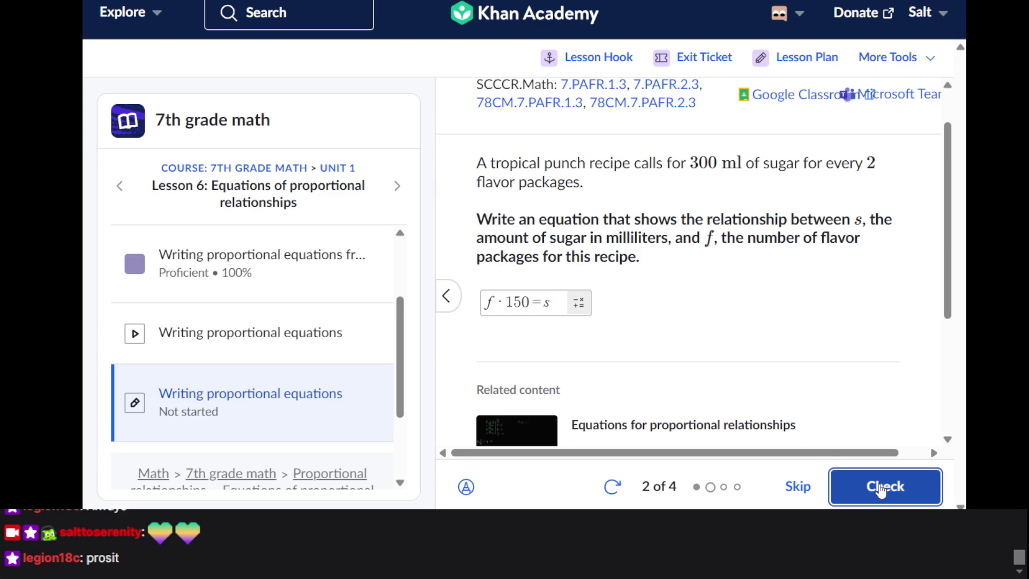
{"action": "left_click", "coordinate": [880, 490]}
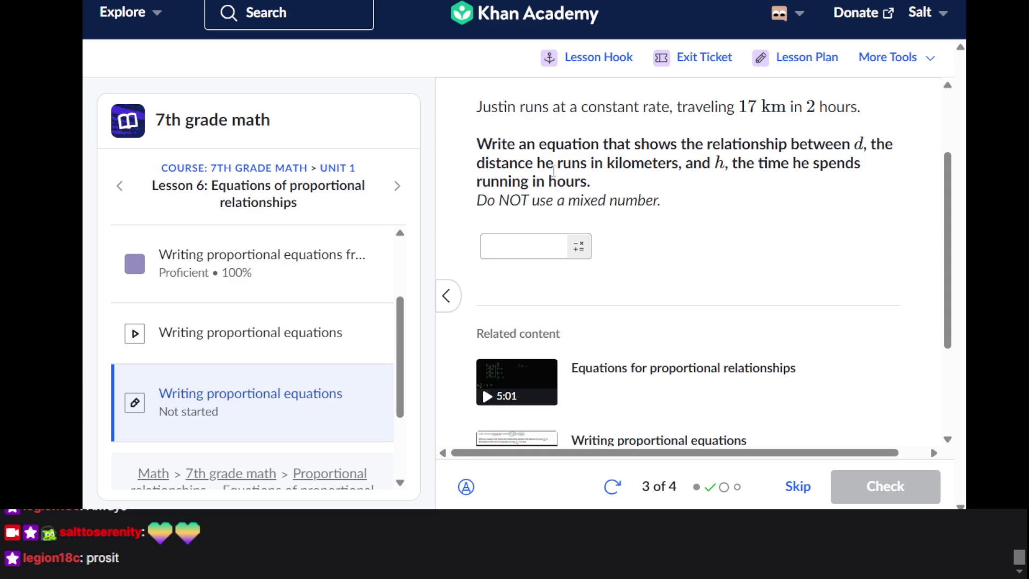
Start the running answer with h, clearing the stray characters first
{"action": "left_click", "coordinate": [535, 256]}
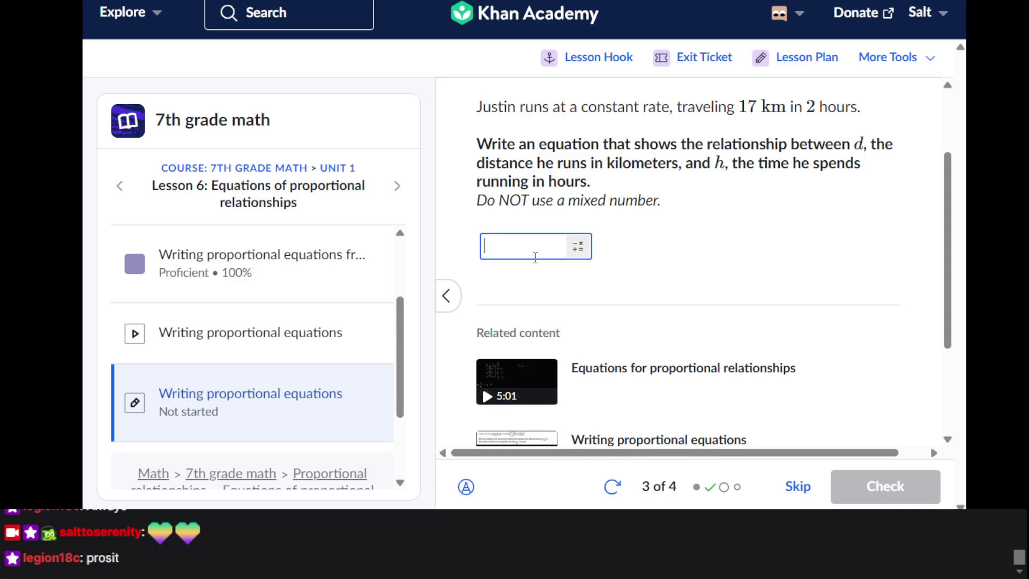
{"action": "type", "text": "2"}
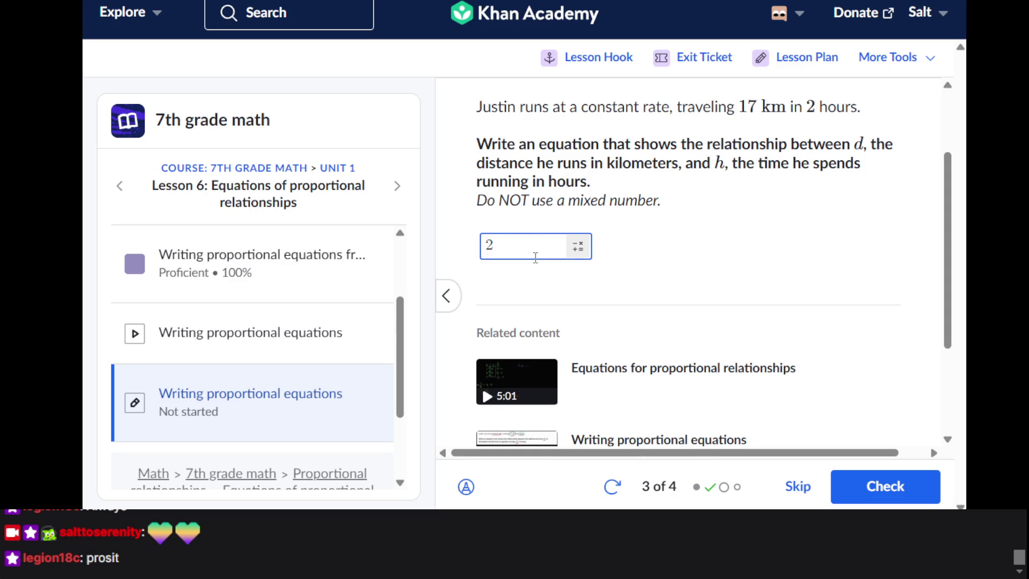
{"action": "scroll", "coordinate": [535, 258], "scroll_direction": "up", "scroll_amount": 1}
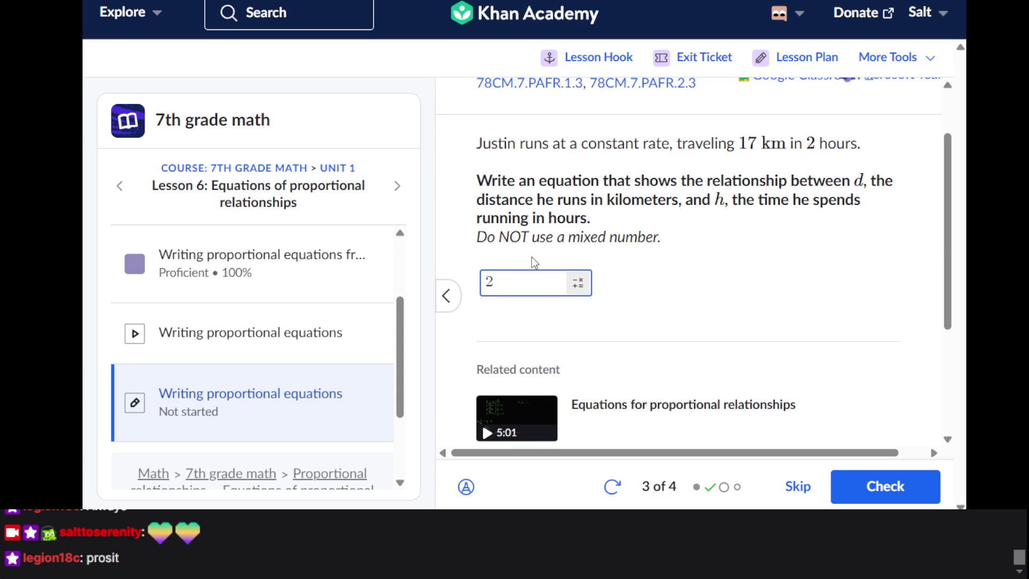
{"action": "key", "text": "BackSpace"}
{"action": "type", "text": "d"}
{"action": "key", "text": "BackSpace"}
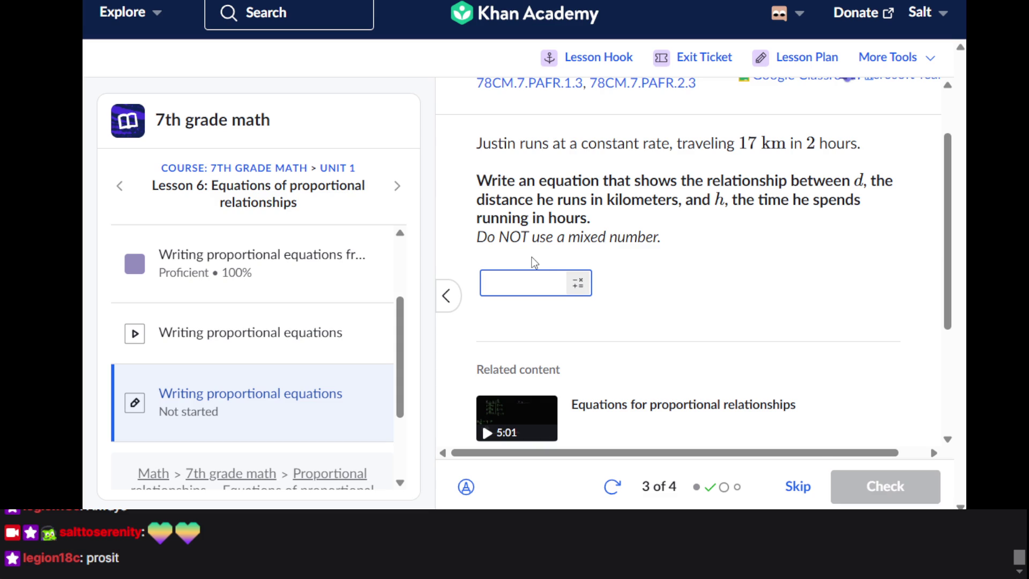
{"action": "type", "text": "d"}
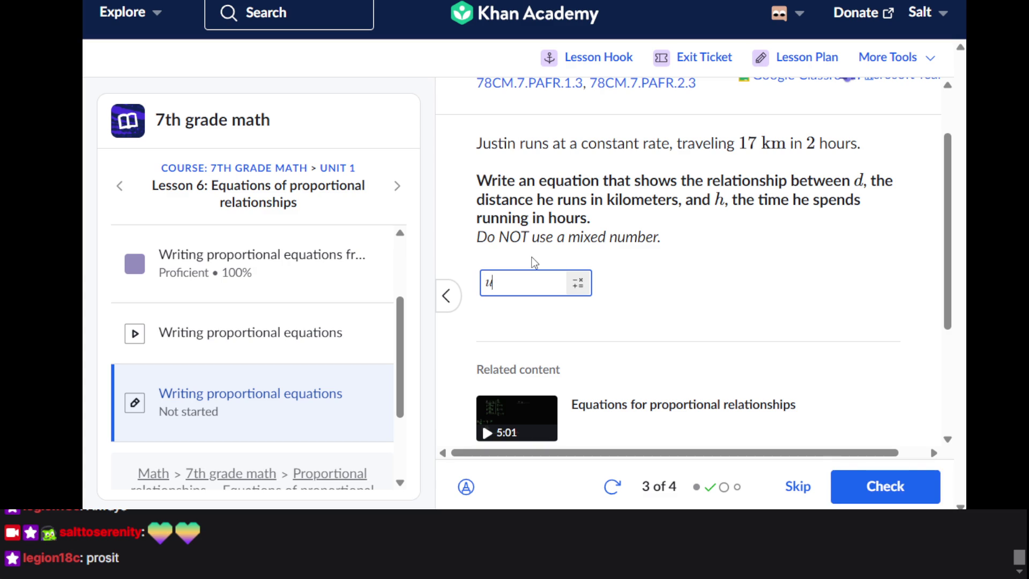
{"action": "key", "text": "BackSpace"}
{"action": "type", "text": "h"}
Add parentheses containing the fraction 17/2 after h using the math keypad
{"action": "left_click", "coordinate": [577, 282]}
{"action": "left_click", "coordinate": [648, 185]}
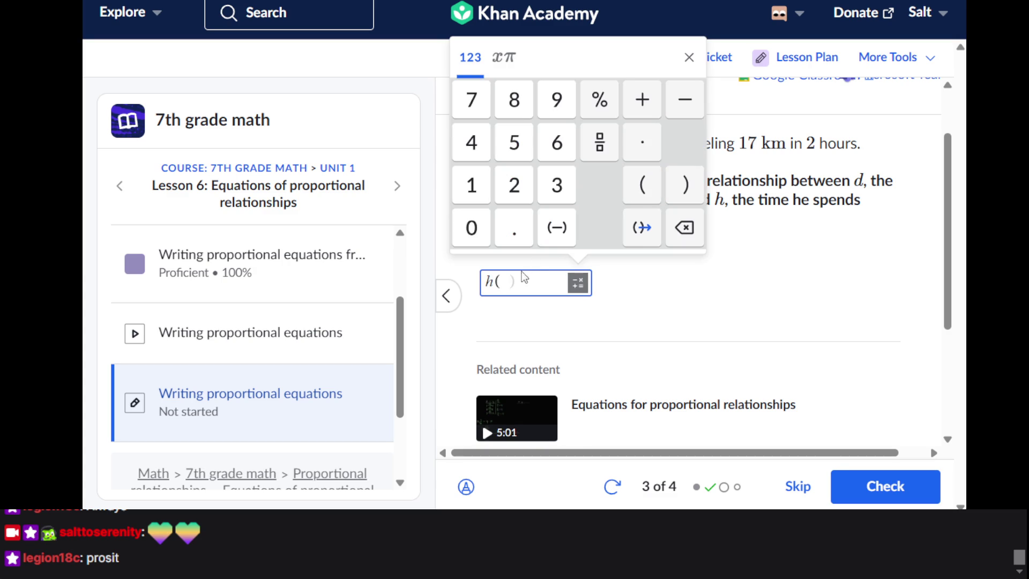
{"action": "left_click", "coordinate": [600, 142]}
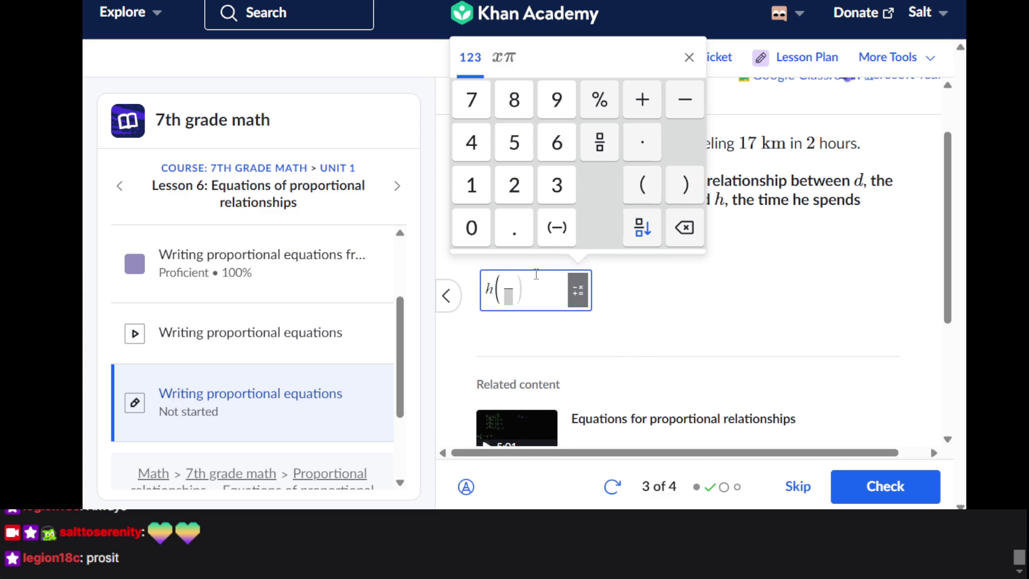
{"action": "left_click", "coordinate": [508, 283]}
{"action": "type", "text": "12"}
{"action": "type", "text": "7/"}
{"action": "key", "text": "Down"}
{"action": "type", "text": "2"}
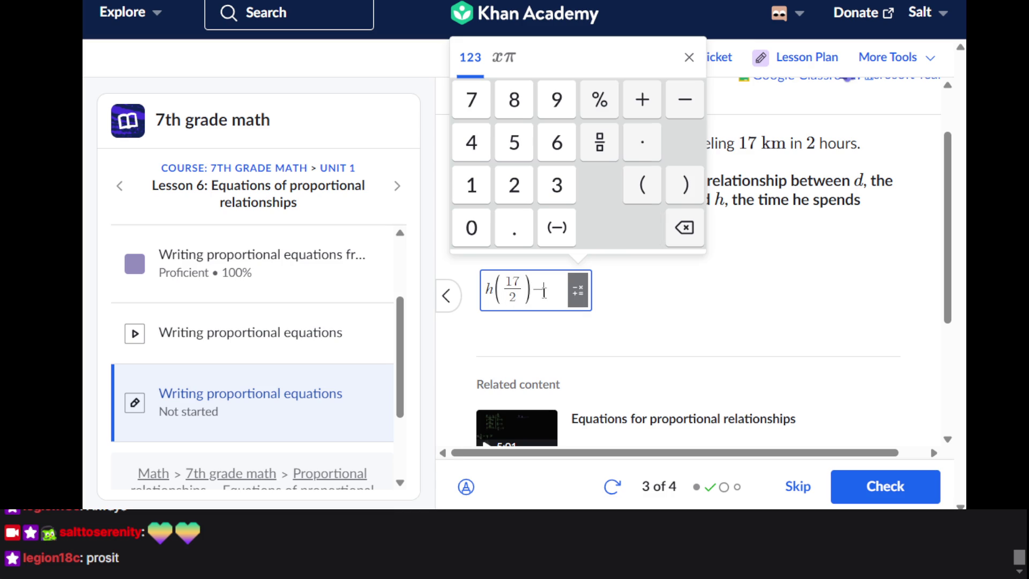
{"action": "left_click", "coordinate": [639, 298]}
{"action": "left_click", "coordinate": [541, 292]}
{"action": "left_click", "coordinate": [588, 290]}
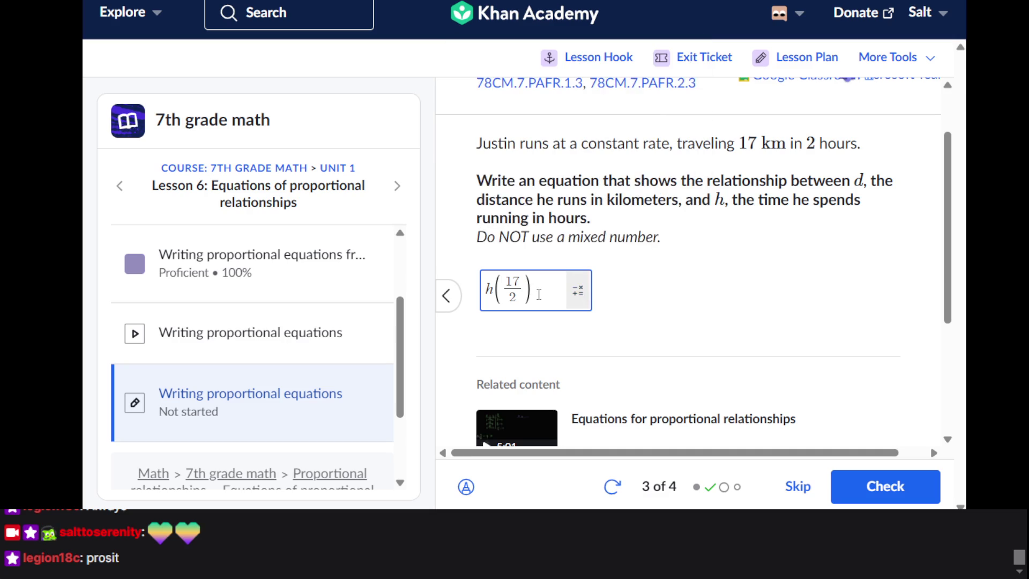
Finish with =d, submit h(17/2) = d, and move on to question 4
{"action": "type", "text": "=d"}
{"action": "key", "text": "Return"}
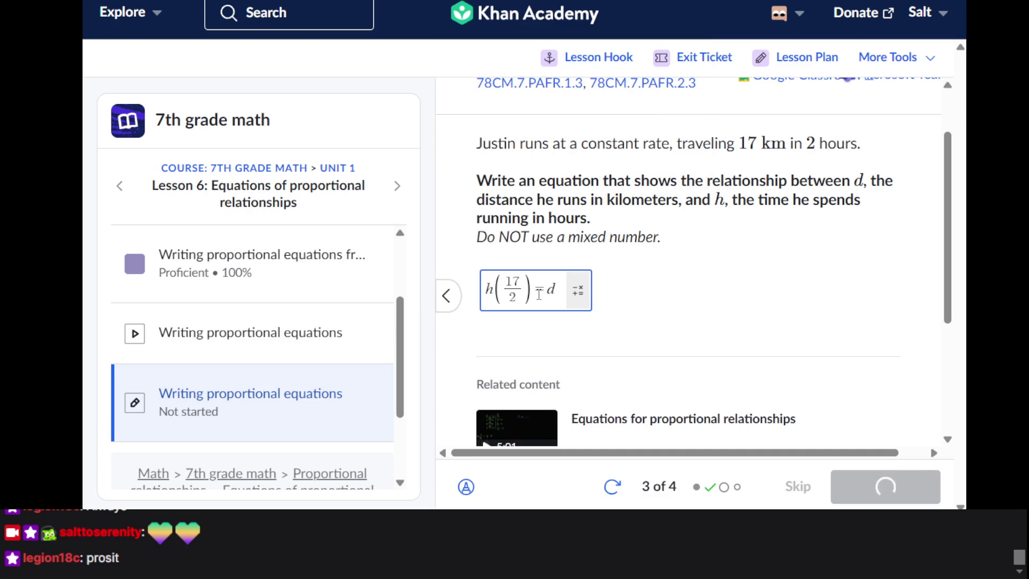
{"action": "key", "text": "Return"}
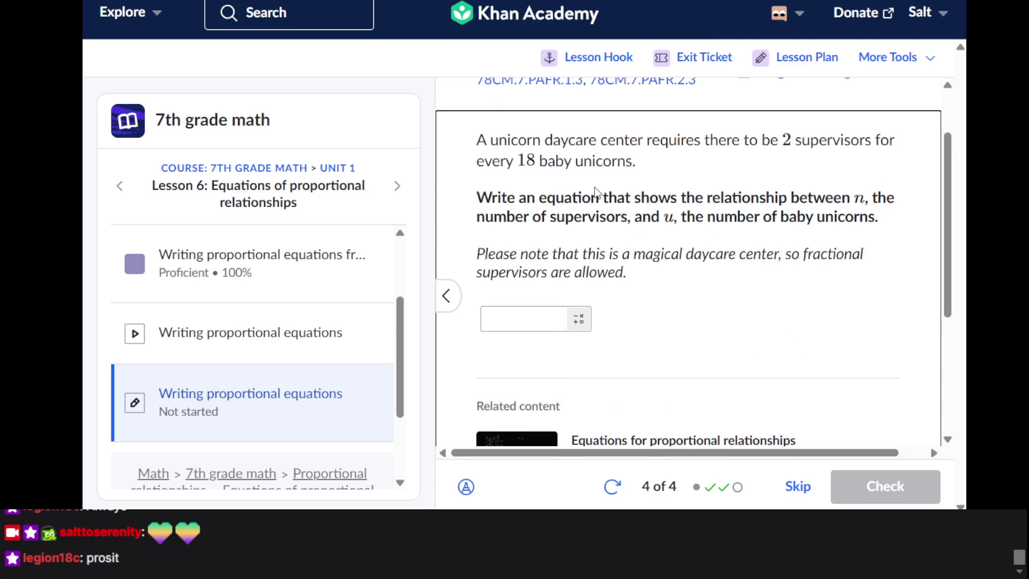
Enter u*9=n as the unicorn daycare answer
{"action": "left_click", "coordinate": [550, 314]}
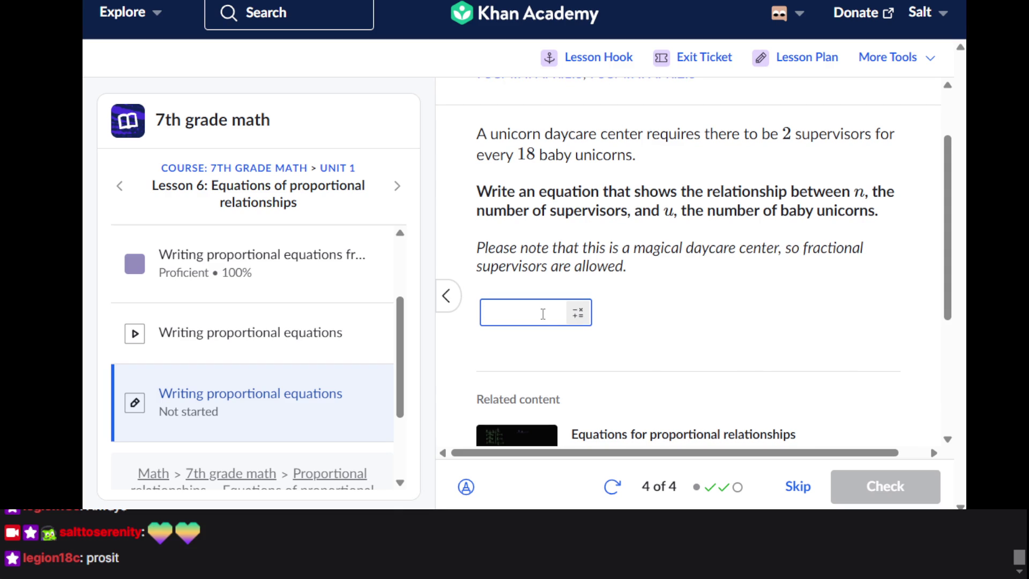
{"action": "type", "text": "y"}
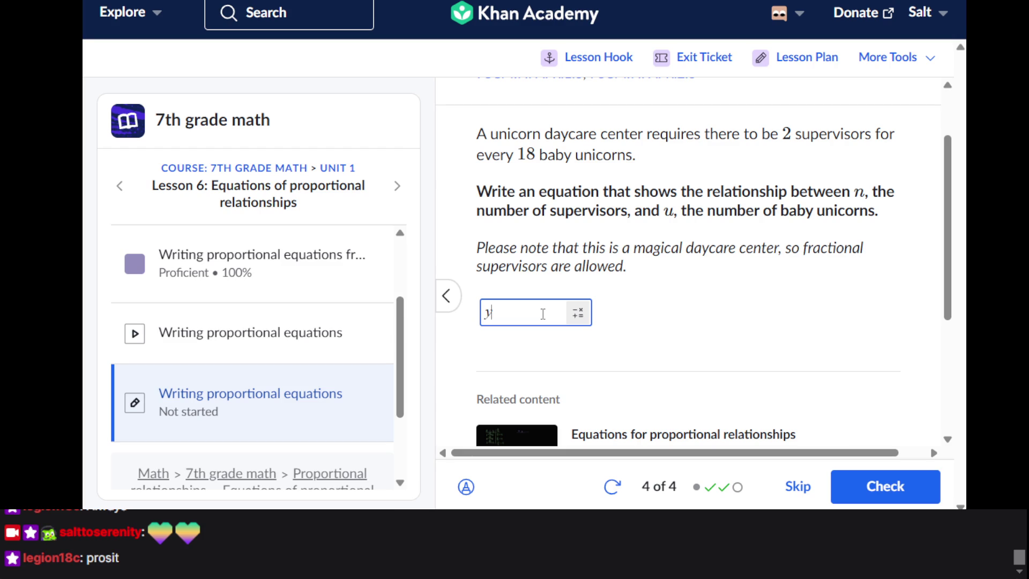
{"action": "key", "text": "BackSpace"}
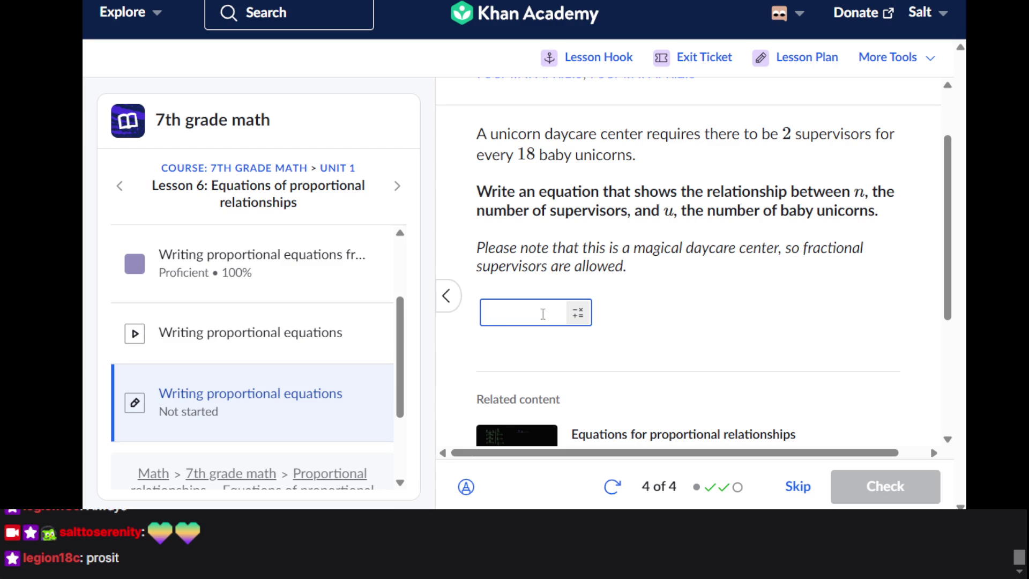
{"action": "type", "text": "u"}
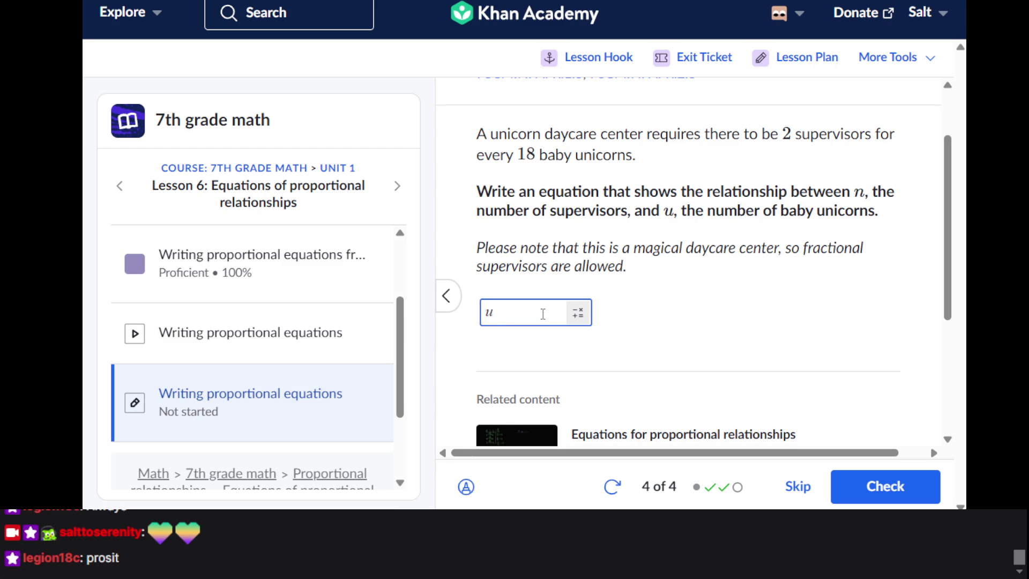
{"action": "type", "text": "*9="}
{"action": "type", "text": "n"}
Change the equation to s · 9 = u and check it
{"action": "left_click", "coordinate": [497, 314]}
{"action": "key", "text": "BackSpace"}
{"action": "type", "text": "s"}
{"action": "left_click", "coordinate": [547, 320]}
{"action": "key", "text": "BackSpace"}
{"action": "type", "text": "u"}
{"action": "left_click", "coordinate": [889, 495]}
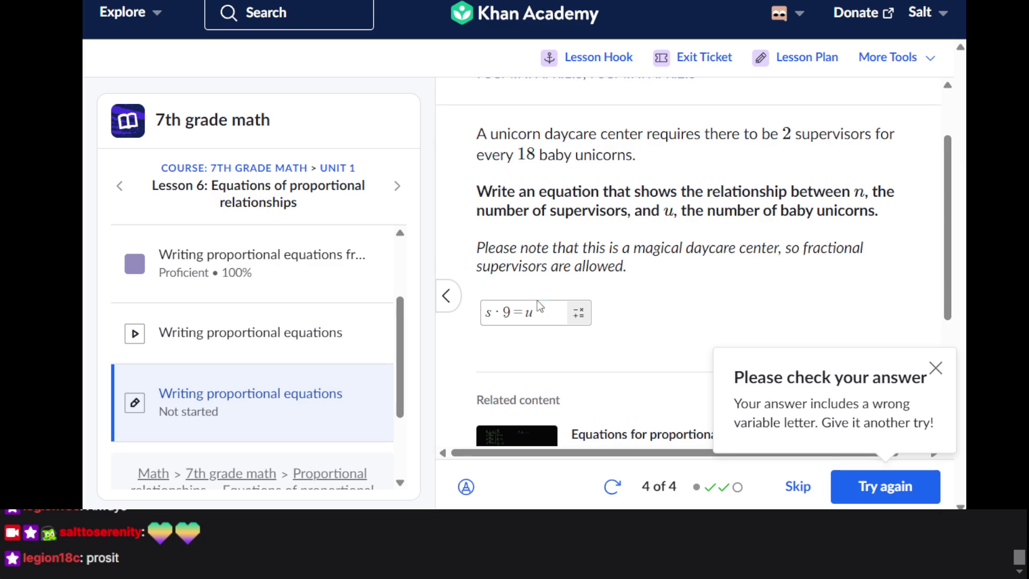
Replace s with n so the answer reads n · 9 = u, and check it again
{"action": "left_click", "coordinate": [496, 312]}
{"action": "key", "text": "BackSpace"}
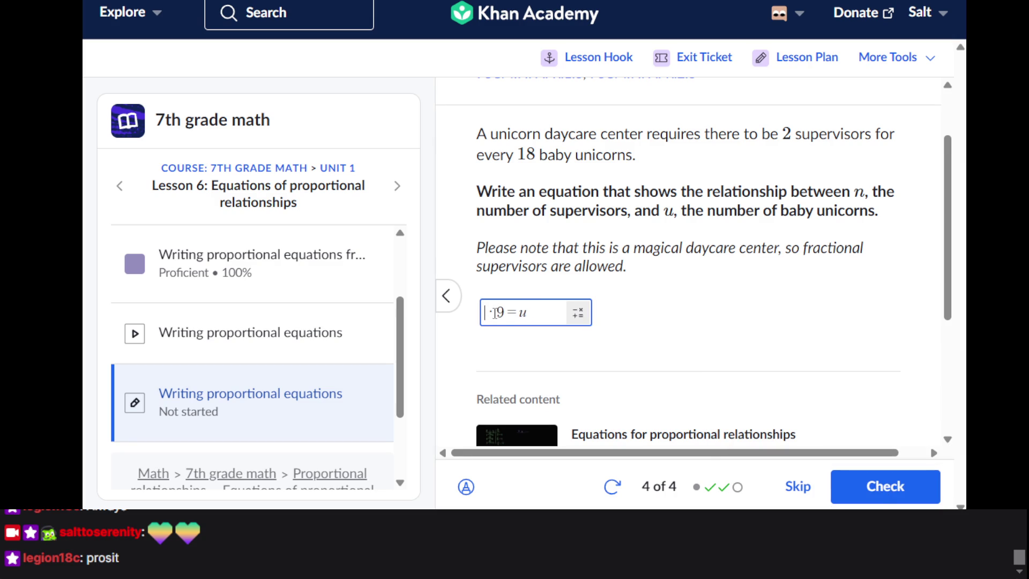
{"action": "type", "text": "n"}
{"action": "key", "text": "BackSpace"}
{"action": "type", "text": "n"}
{"action": "left_click", "coordinate": [891, 498]}
{"action": "left_click", "coordinate": [892, 501]}
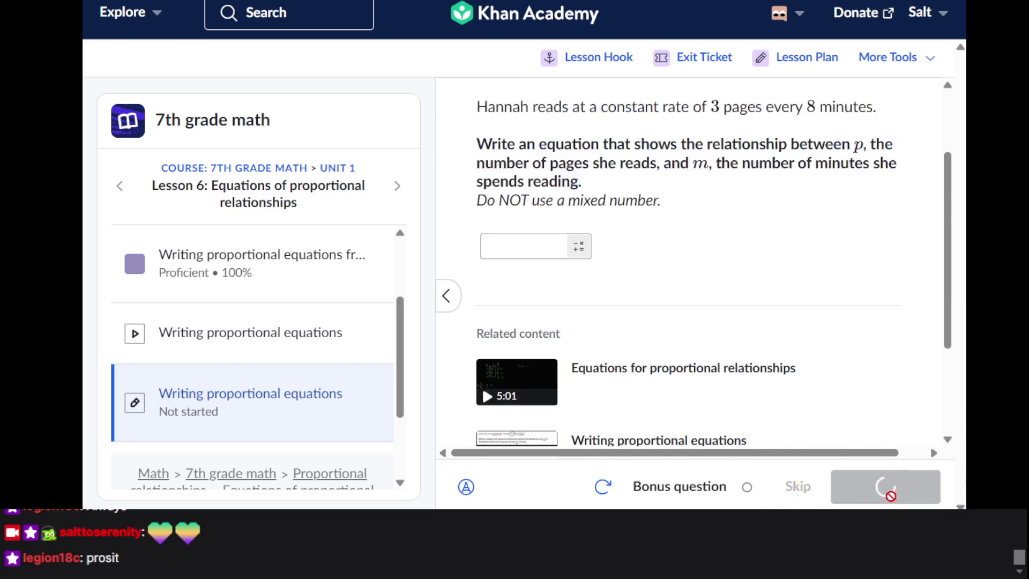
{"action": "left_click", "coordinate": [530, 284]}
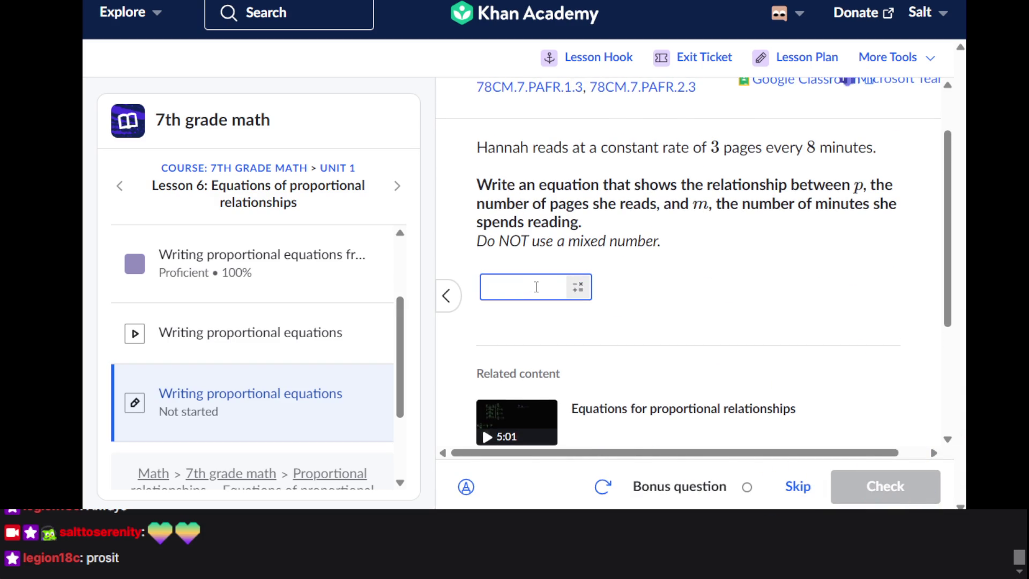
{"action": "scroll", "coordinate": [530, 285], "scroll_direction": "down", "scroll_amount": 4}
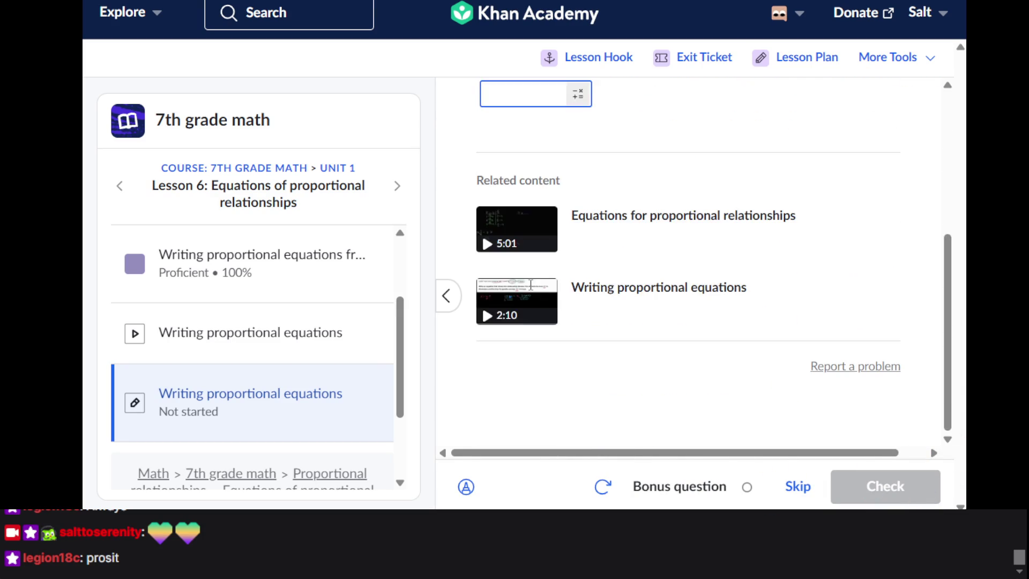
{"action": "scroll", "coordinate": [529, 291], "scroll_direction": "up", "scroll_amount": 3}
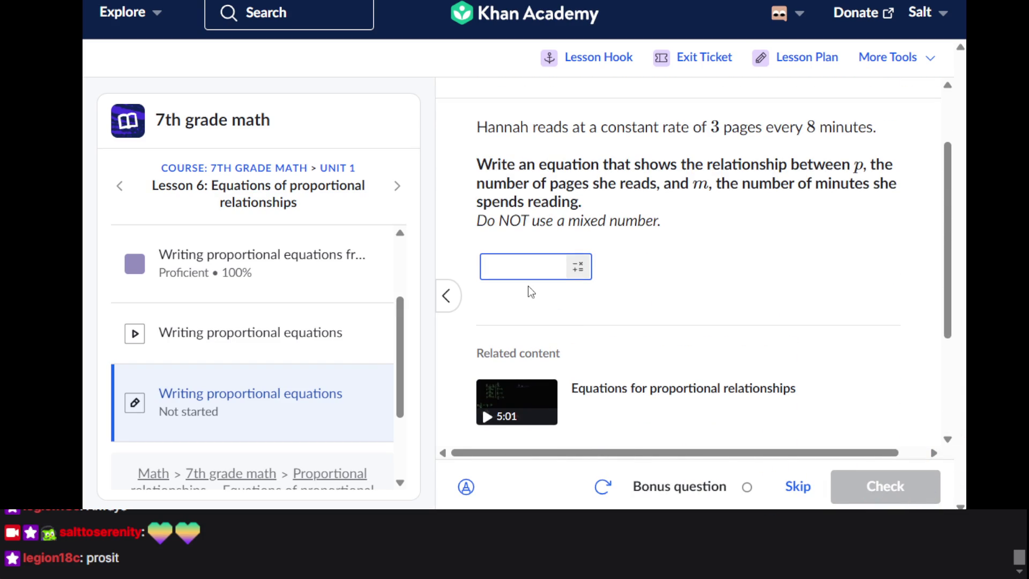